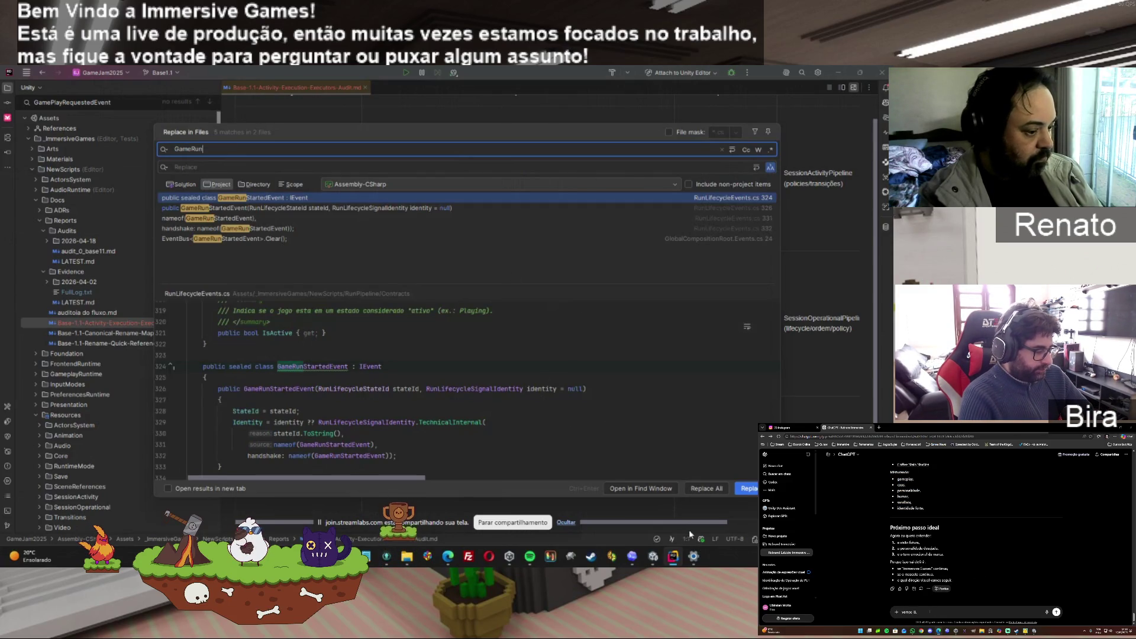
Dismiss the GameRun search results and open Base-1.1-Canonical-Rename-Map.md from the Project tree
{"action": "key", "text": "Escape"}
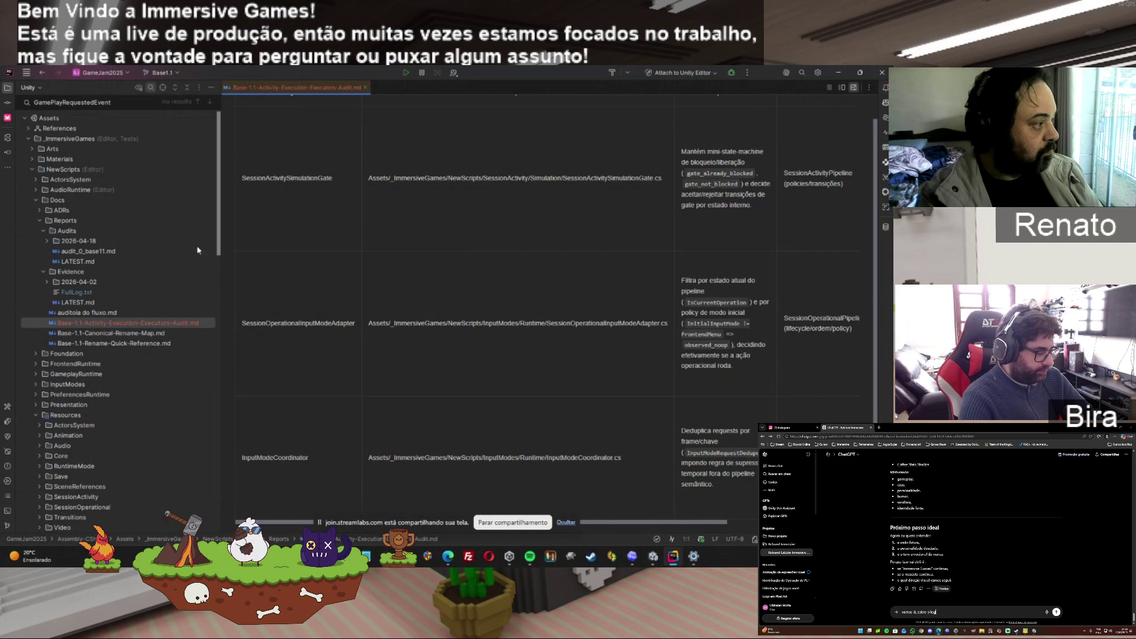
{"action": "double_click", "coordinate": [143, 335]}
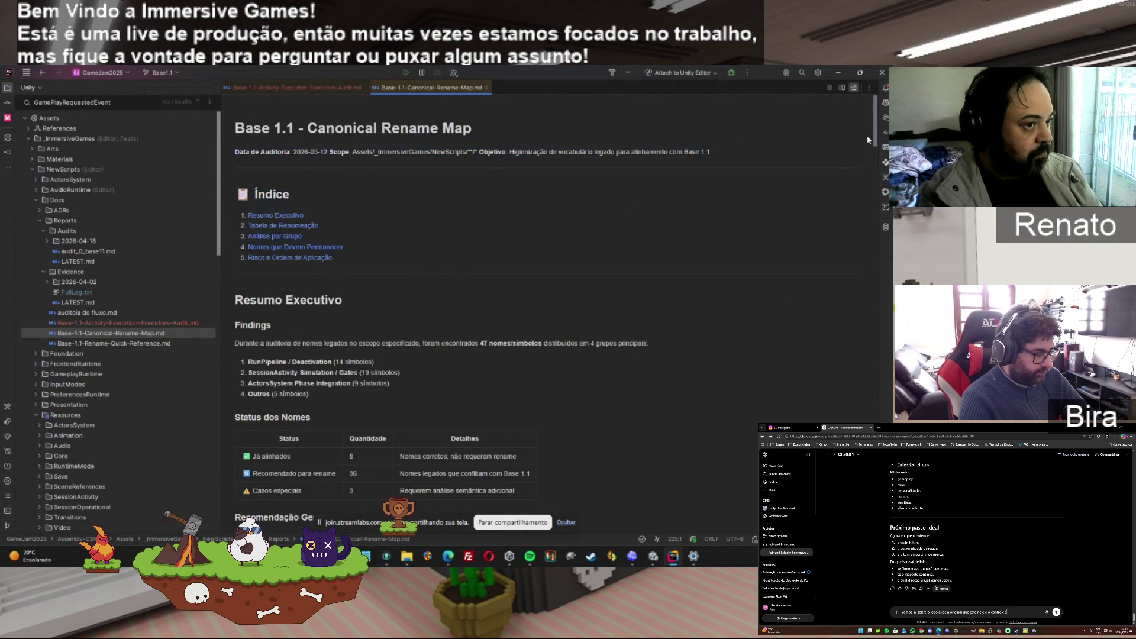
Find GameRun within the rename map document
{"action": "scroll", "coordinate": [875, 160], "scroll_direction": "down", "scroll_amount": 1}
{"action": "scroll", "coordinate": [875, 161], "scroll_direction": "down", "scroll_amount": 10}
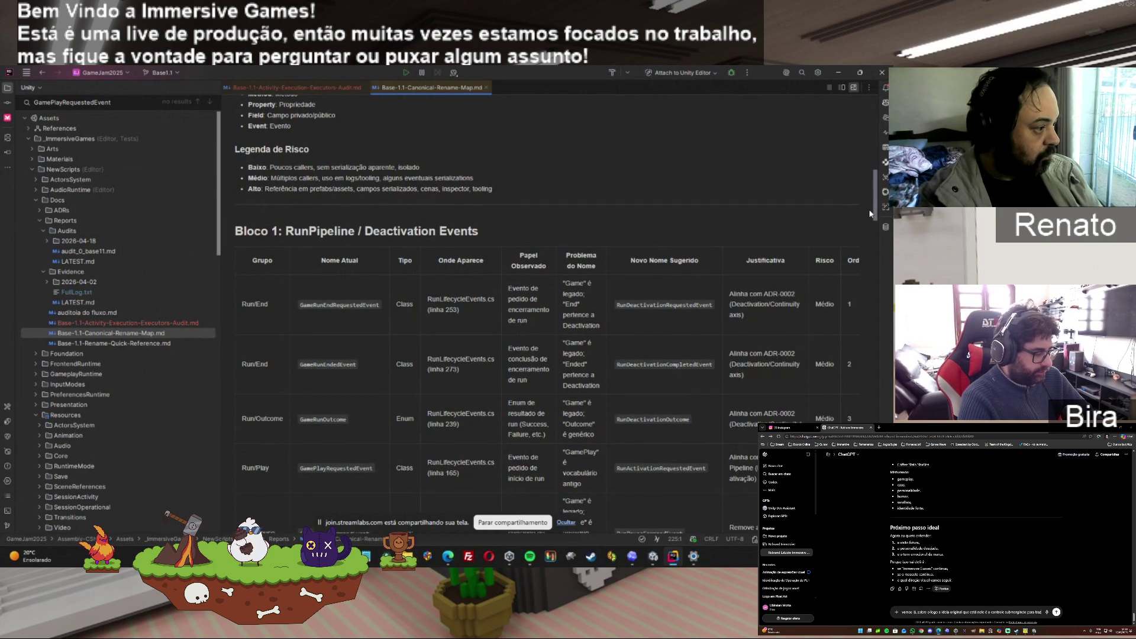
{"action": "key", "text": "ctrl+f"}
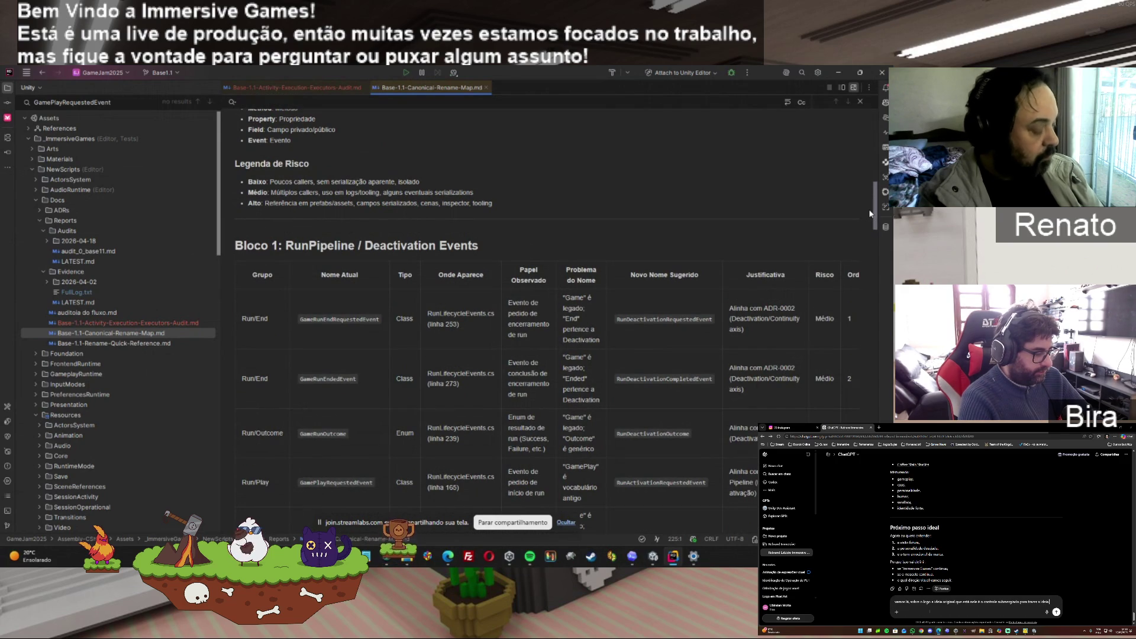
{"action": "type", "text": "GameRun"}
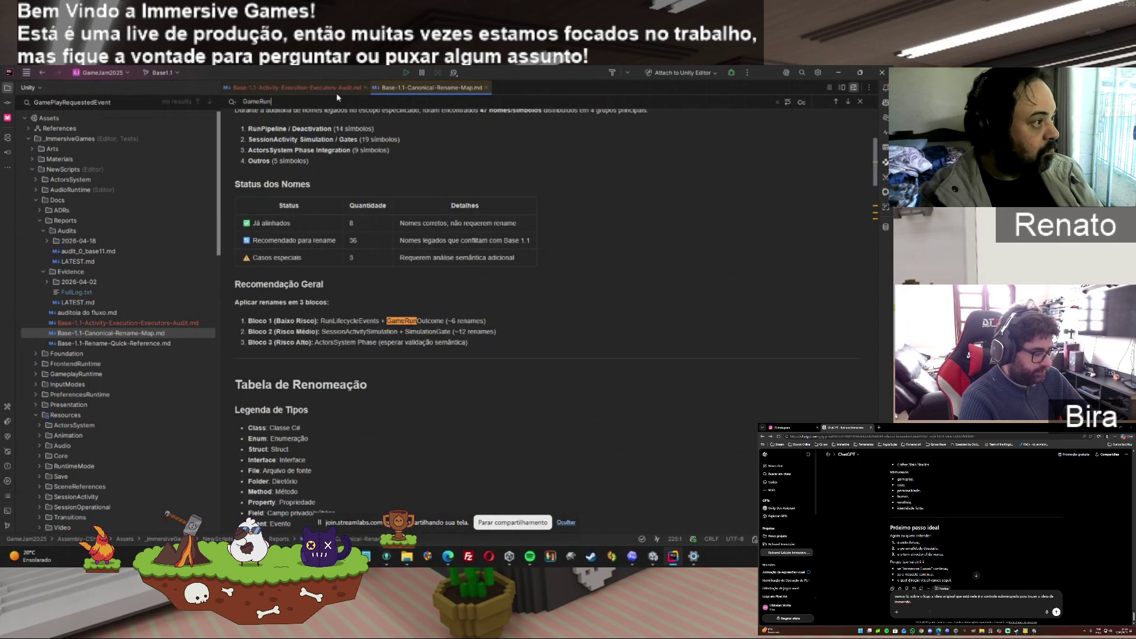
Close the Activity Execution Executors audit tab and search the whole project for GameRun
{"action": "left_click", "coordinate": [355, 88]}
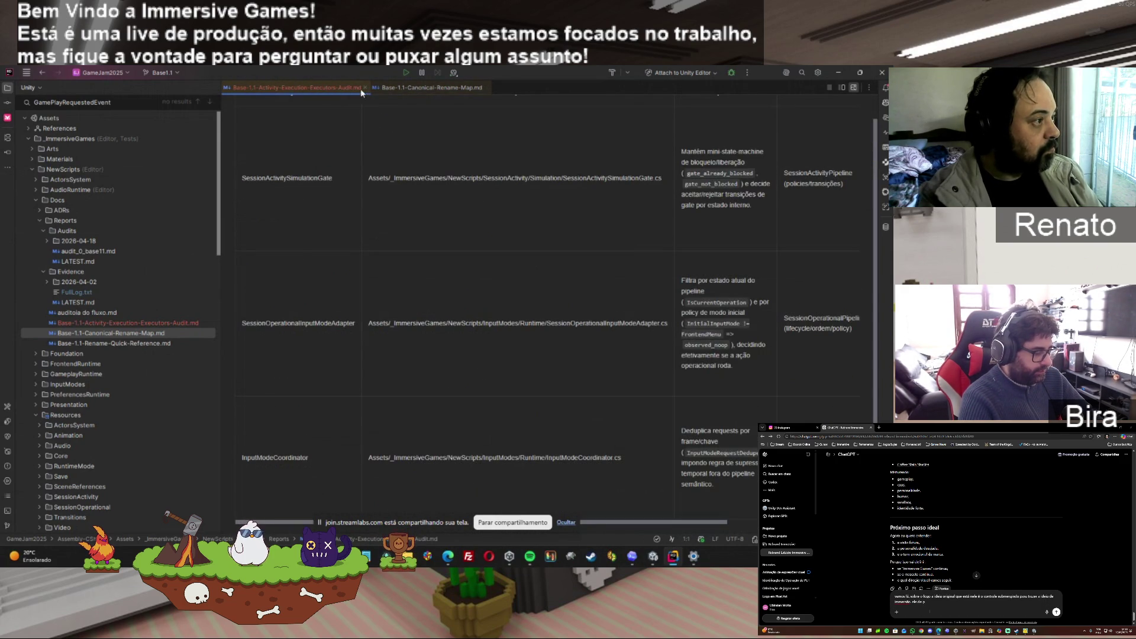
{"action": "left_click", "coordinate": [365, 88]}
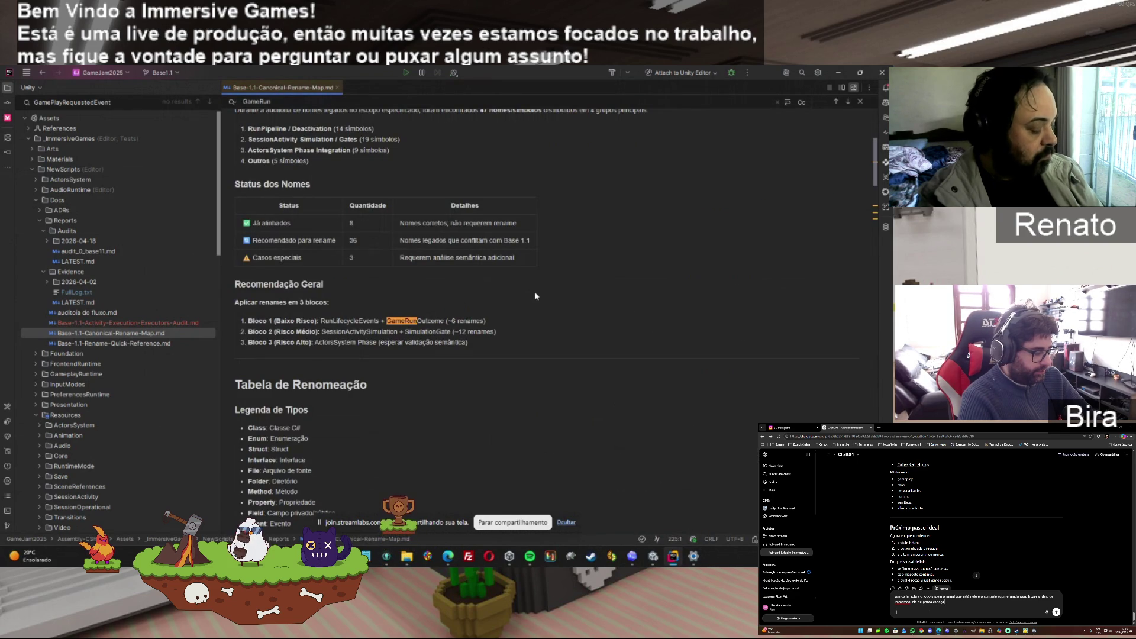
{"action": "key", "text": "ctrl+shift+r"}
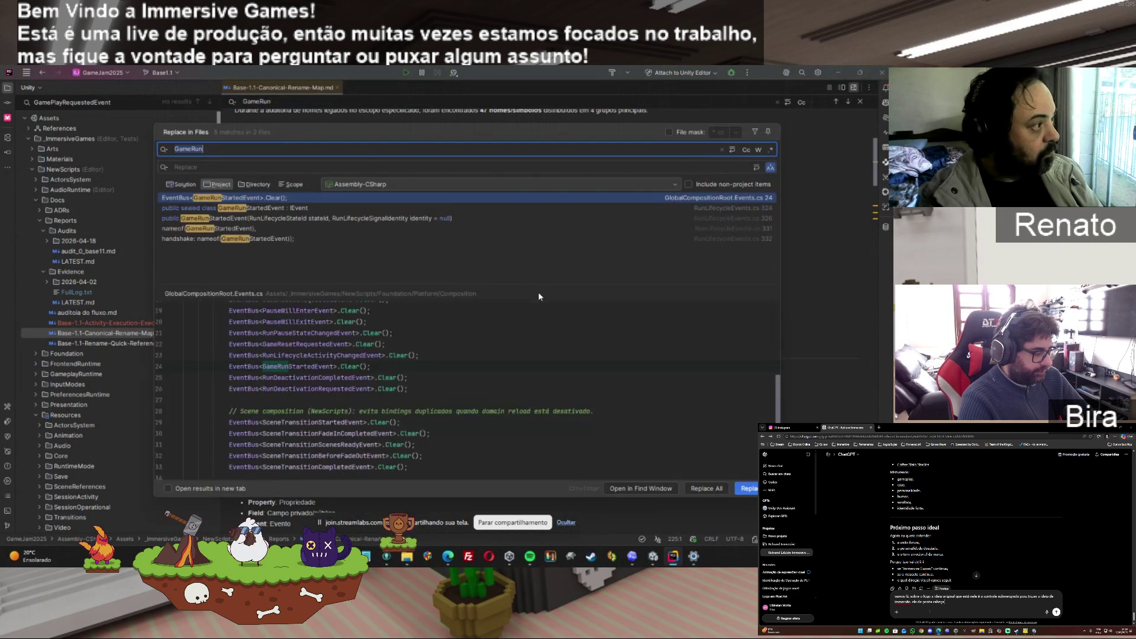
Open GlobalCompositionRoot.Events.cs, list project usages of GameRunStartedEvent, then return to the rename map
{"action": "double_click", "coordinate": [250, 197]}
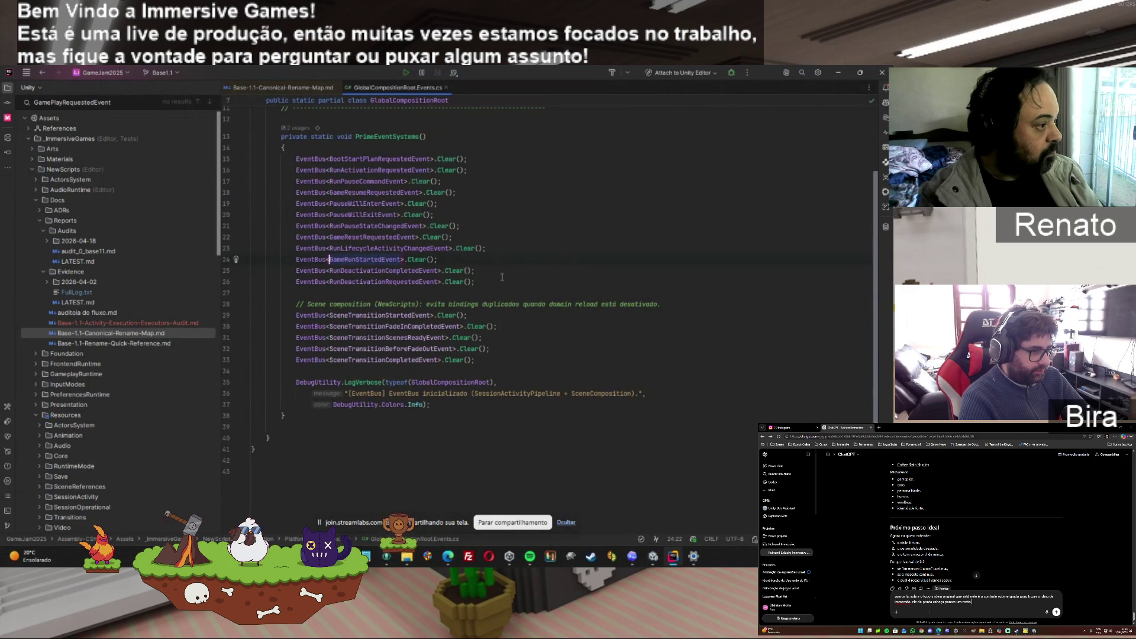
{"action": "double_click", "coordinate": [364, 258]}
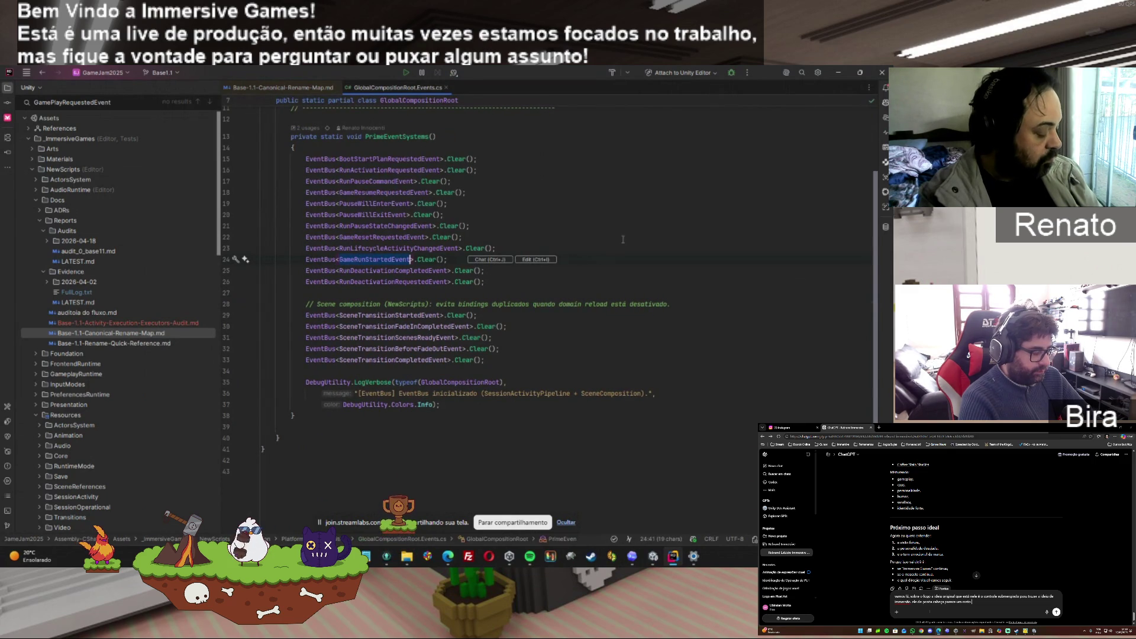
{"action": "key", "text": "ctrl+shift+r"}
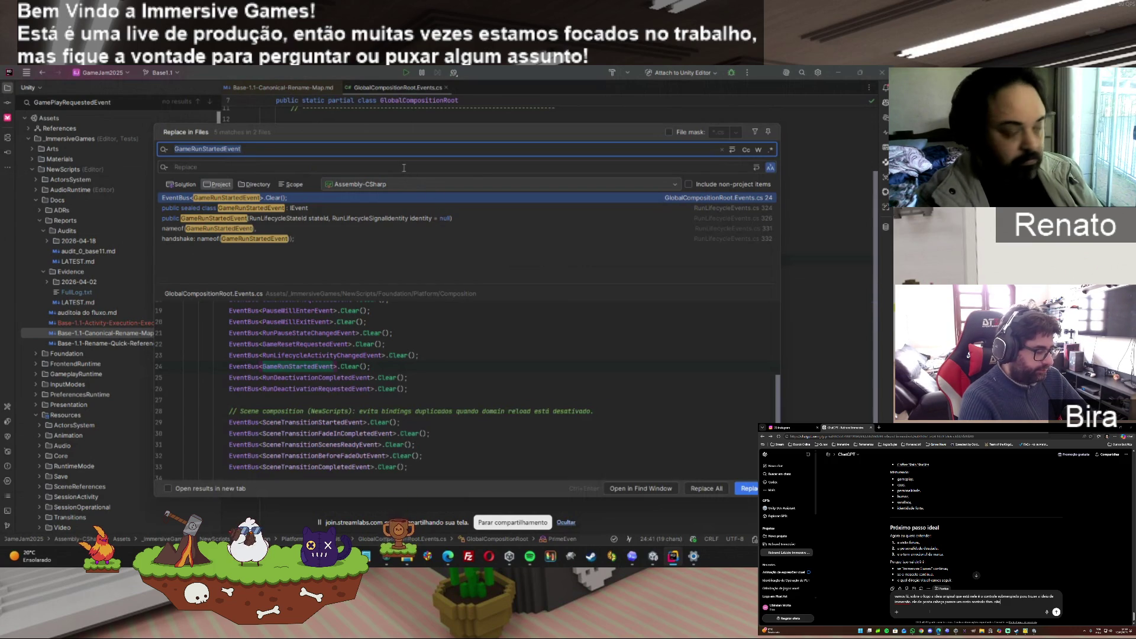
{"action": "left_click", "coordinate": [305, 88]}
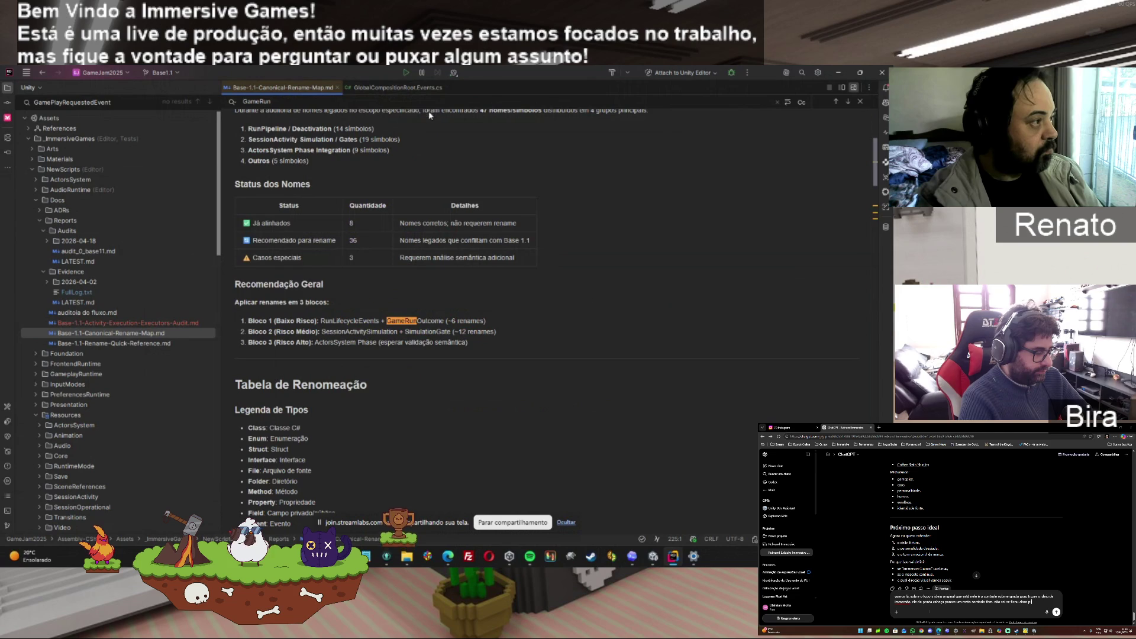
Step through every GameRun match in the rename map, wrapping back to Bloco 1
{"action": "left_click", "coordinate": [848, 102]}
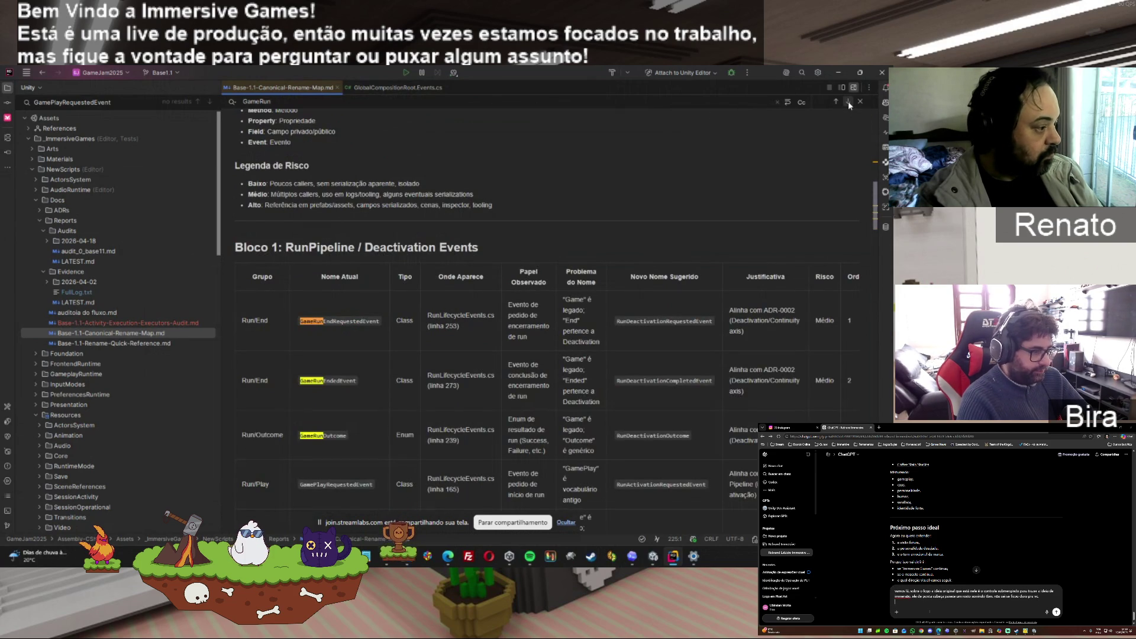
{"action": "left_click", "coordinate": [847, 102]}
{"action": "left_click", "coordinate": [848, 101]}
{"action": "left_click", "coordinate": [848, 102]}
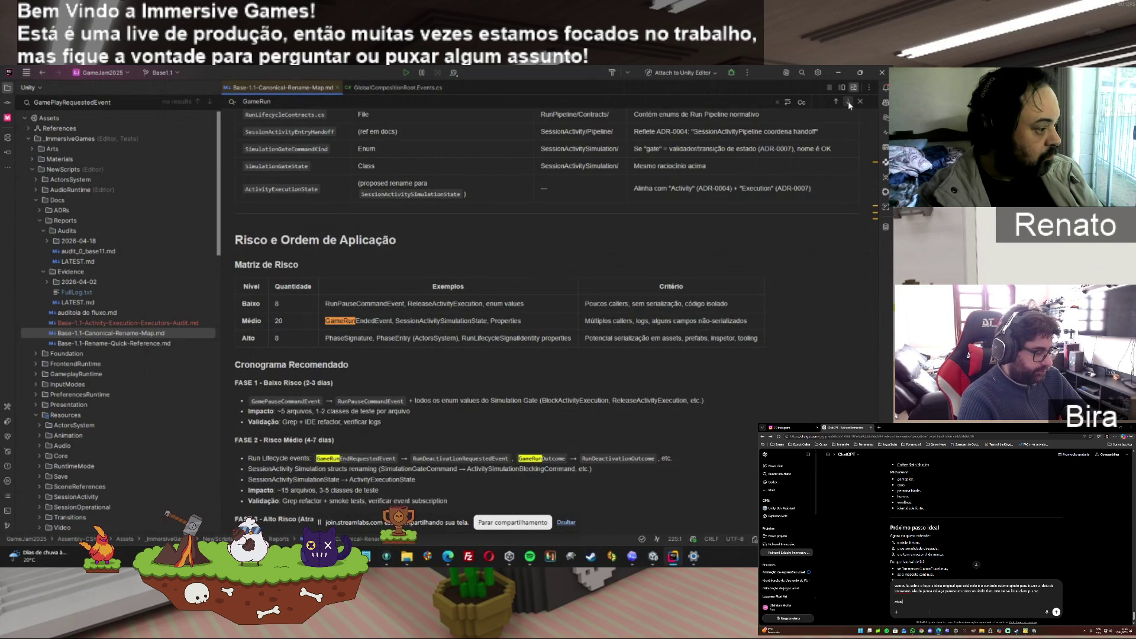
{"action": "left_click", "coordinate": [847, 101]}
{"action": "left_click", "coordinate": [847, 101]}
{"action": "left_click", "coordinate": [847, 101]}
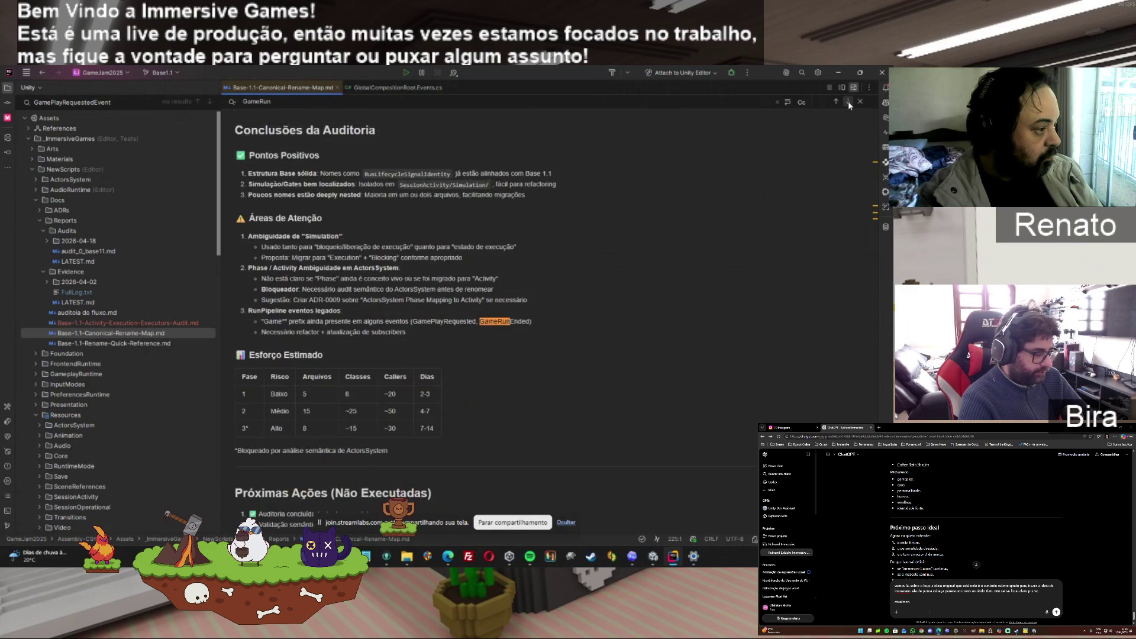
{"action": "left_click", "coordinate": [848, 101]}
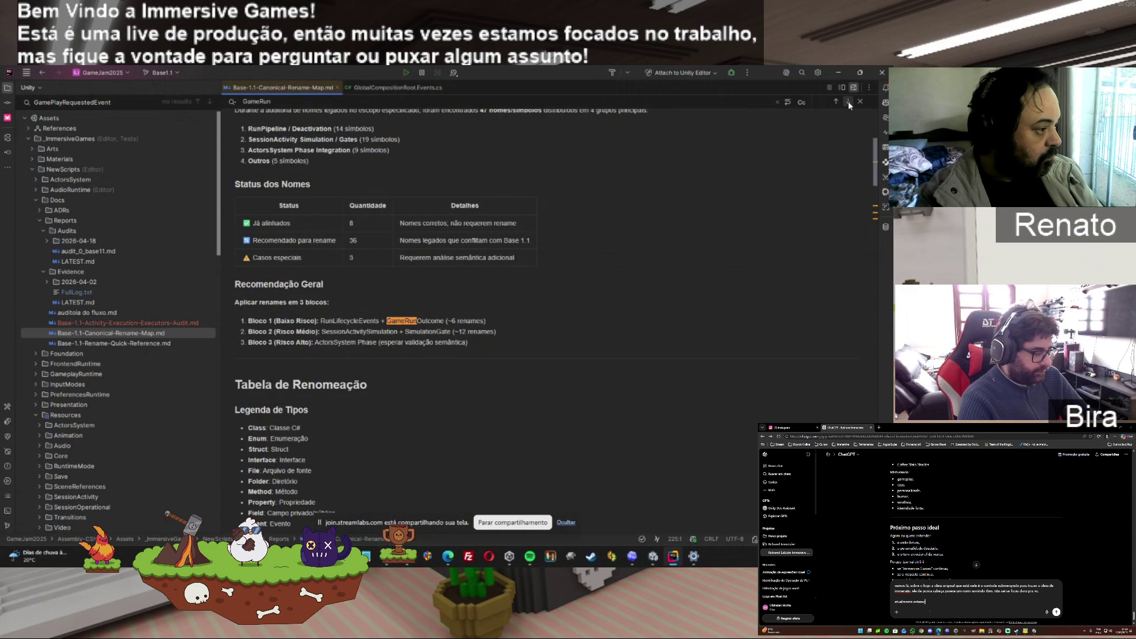
{"action": "left_click", "coordinate": [847, 101]}
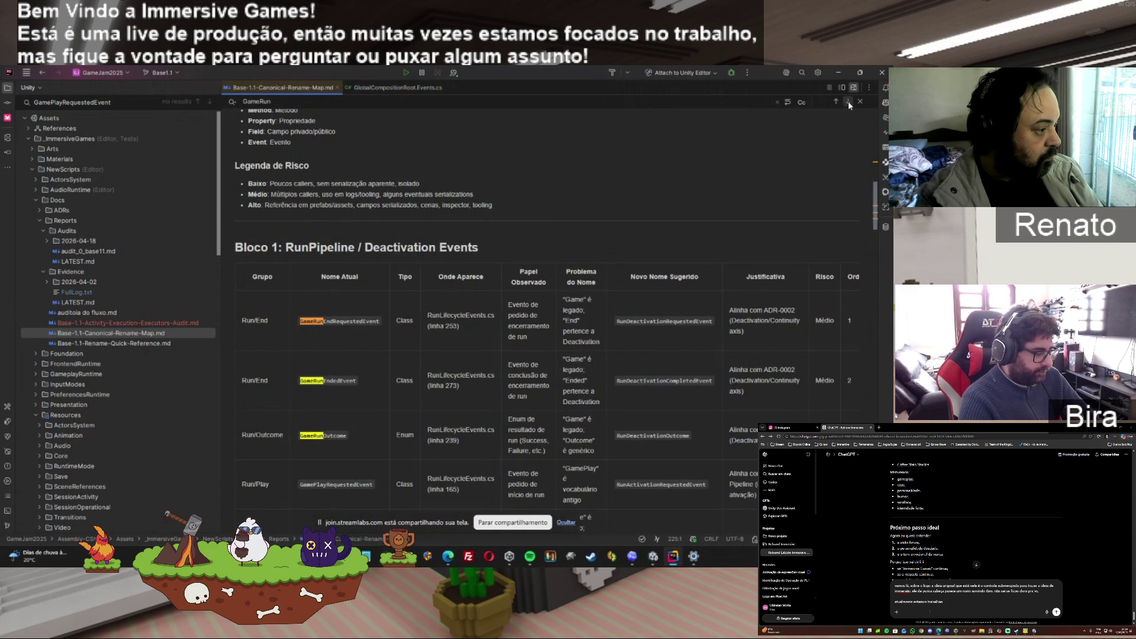
Return to GlobalCompositionRoot.Events.cs and start renaming the GameRunStartedEvent class
{"action": "left_click", "coordinate": [395, 88]}
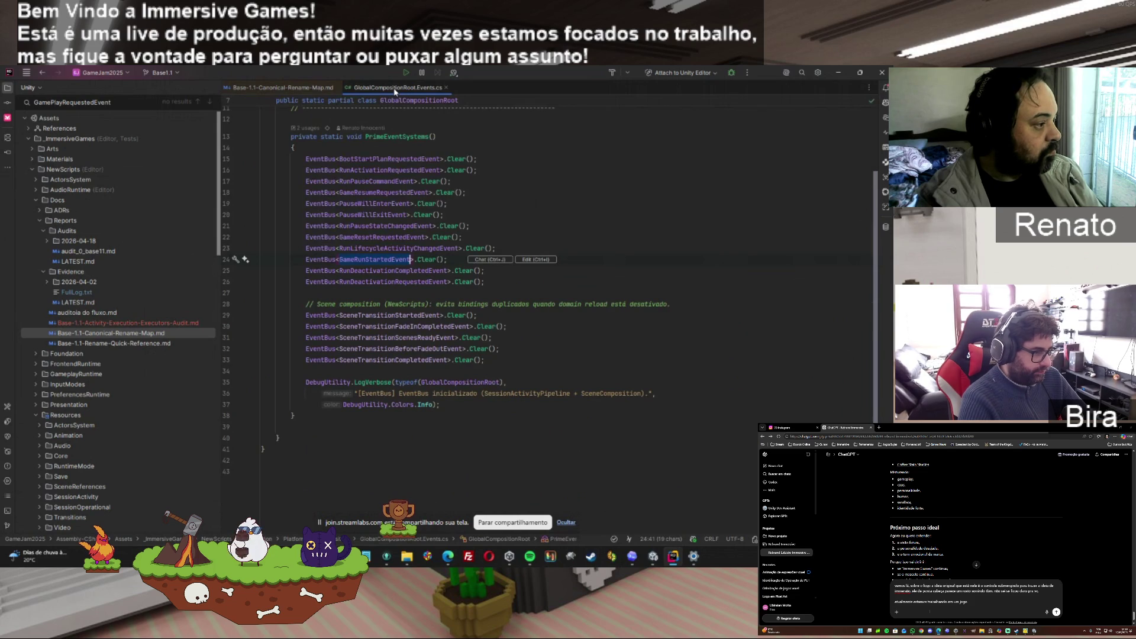
{"action": "left_click", "coordinate": [294, 89]}
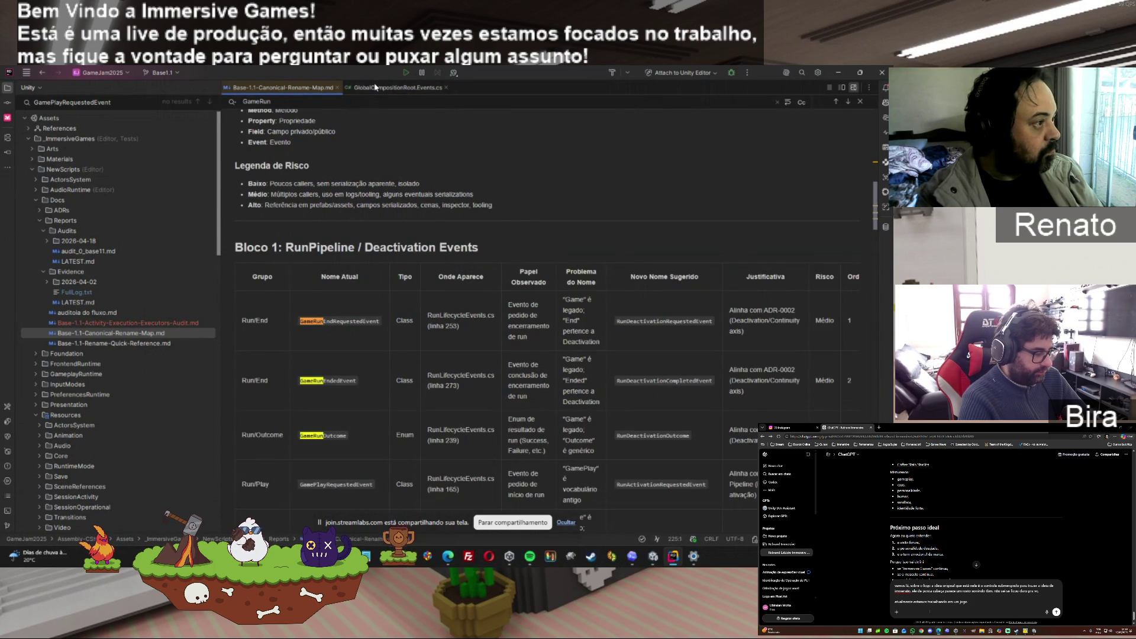
{"action": "left_click", "coordinate": [395, 88]}
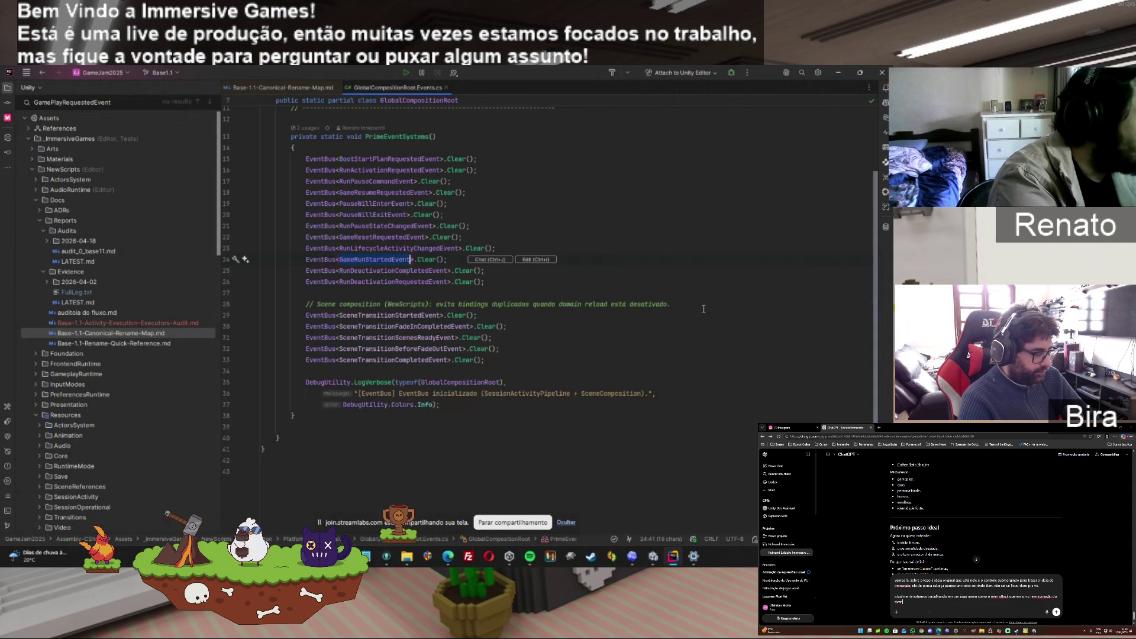
{"action": "key", "text": "F2"}
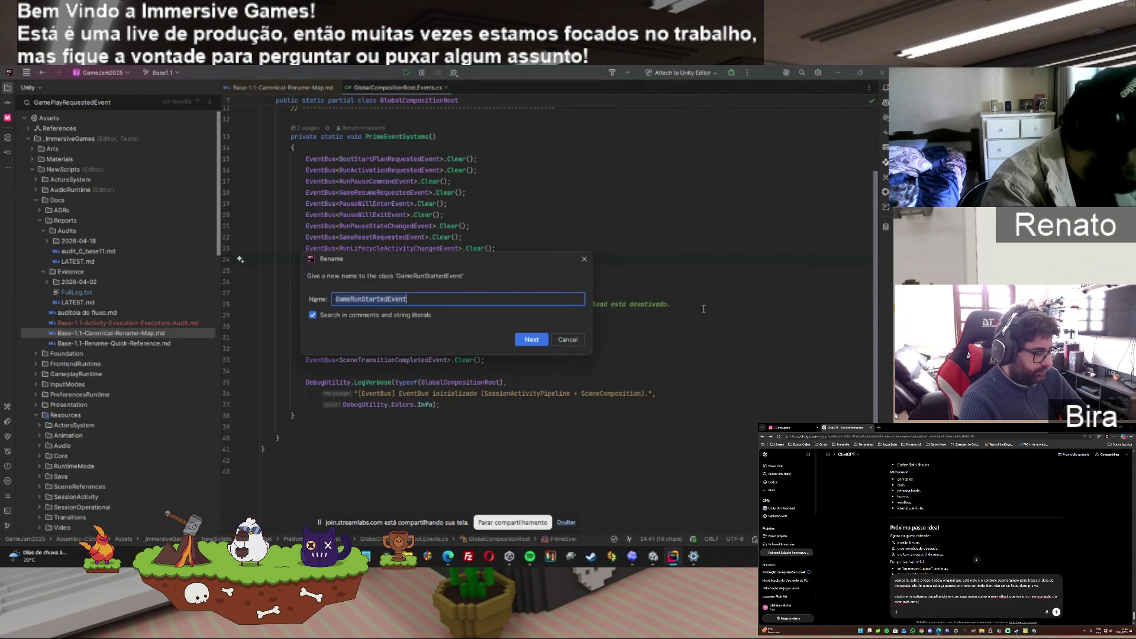
Rename the GameRunStartedEvent class to RunStartEvent
{"action": "type", "text": "GameR"}
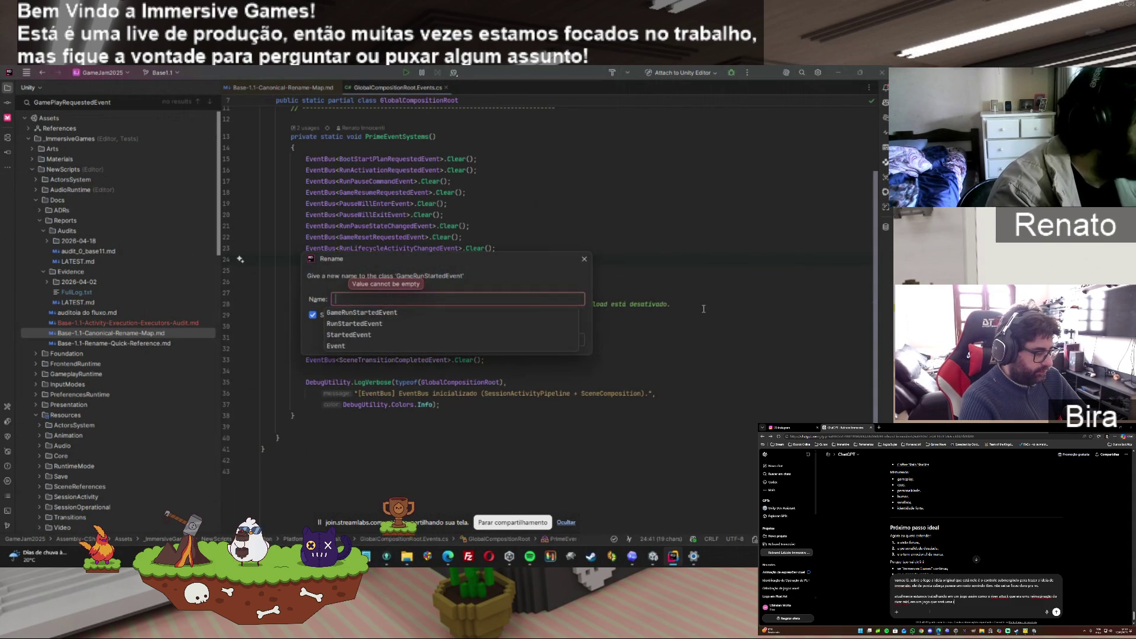
{"action": "key", "text": "ctrl+a"}
{"action": "type", "text": "RunStartE"}
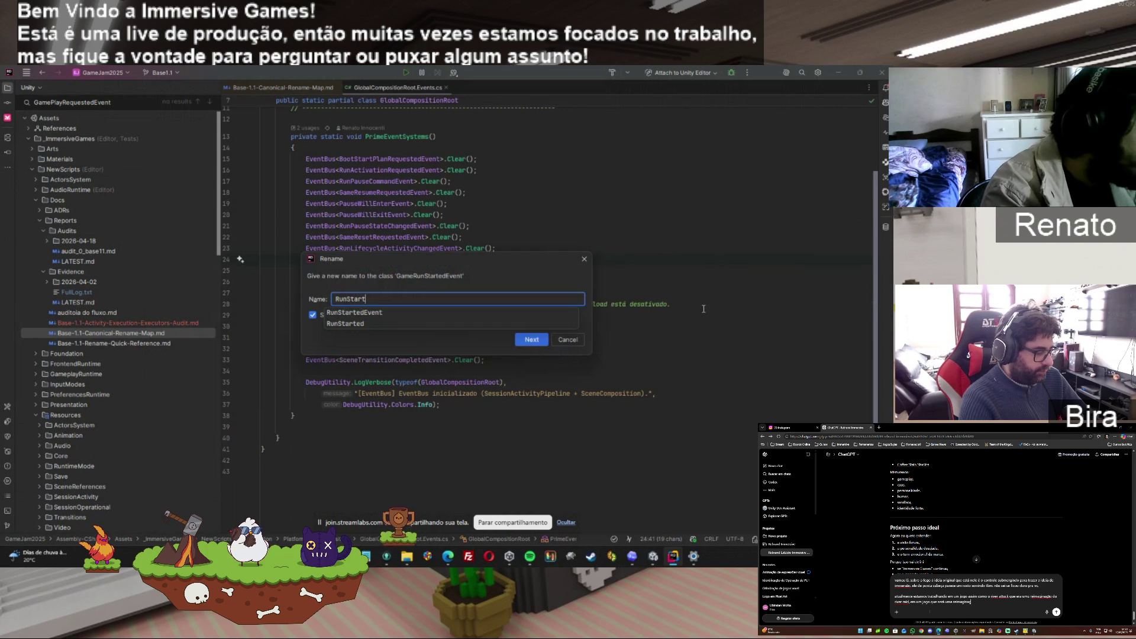
{"action": "type", "text": "vent"}
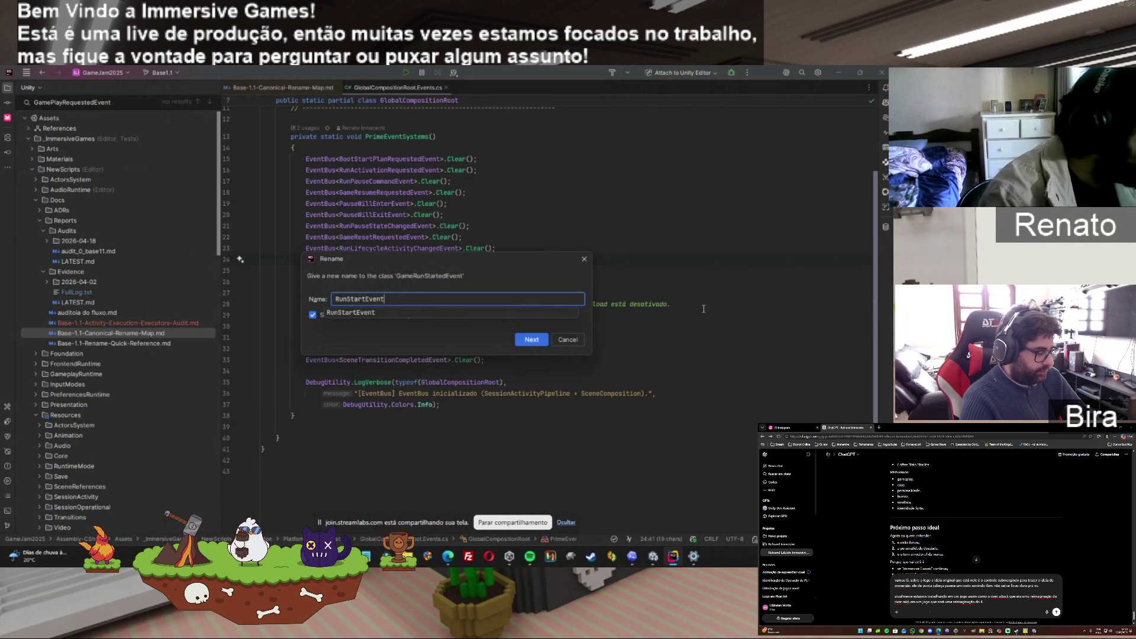
{"action": "key", "text": "Escape"}
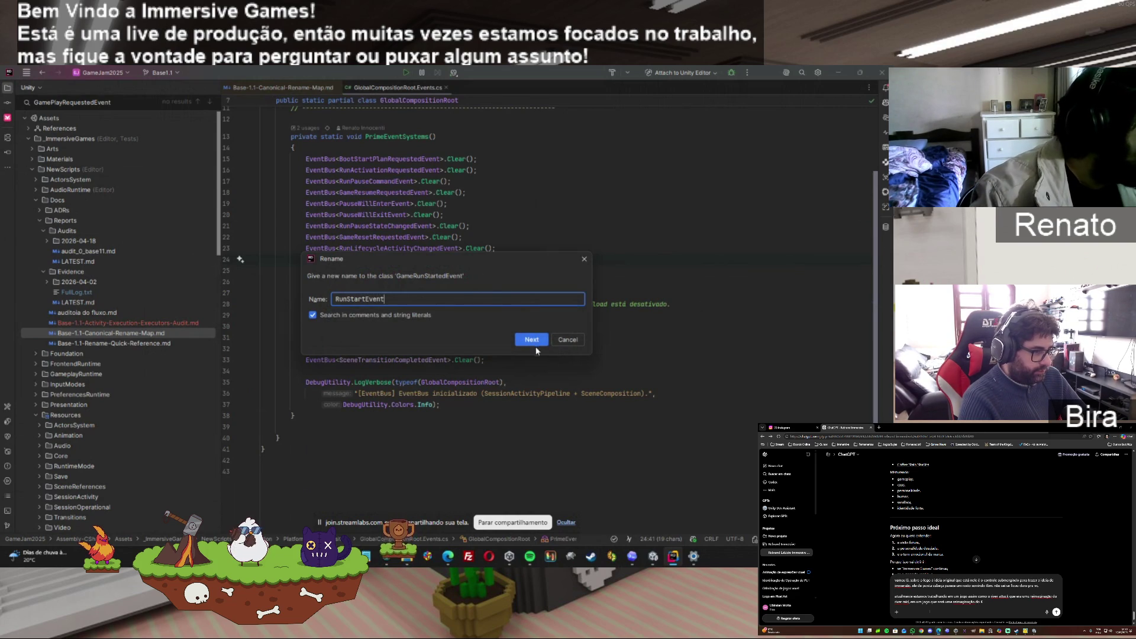
{"action": "left_click", "coordinate": [534, 343]}
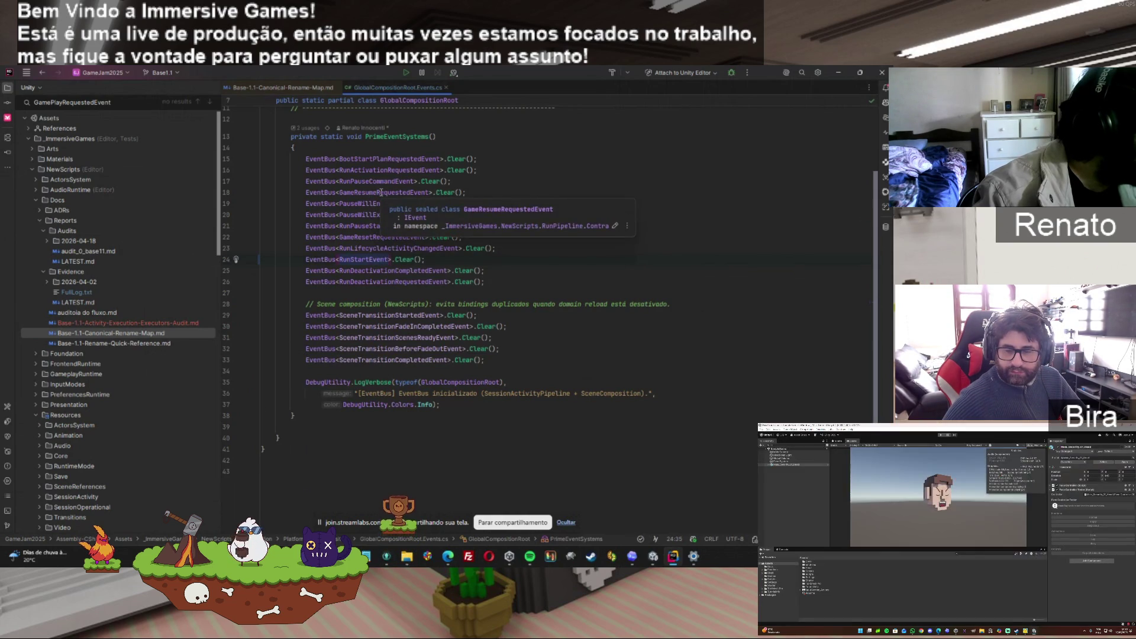
Inspect GameResumeRequestedEvent and GameResetRequestedEvent, then check the project for leftover GameRunStartedEvent uses
{"action": "double_click", "coordinate": [381, 193]}
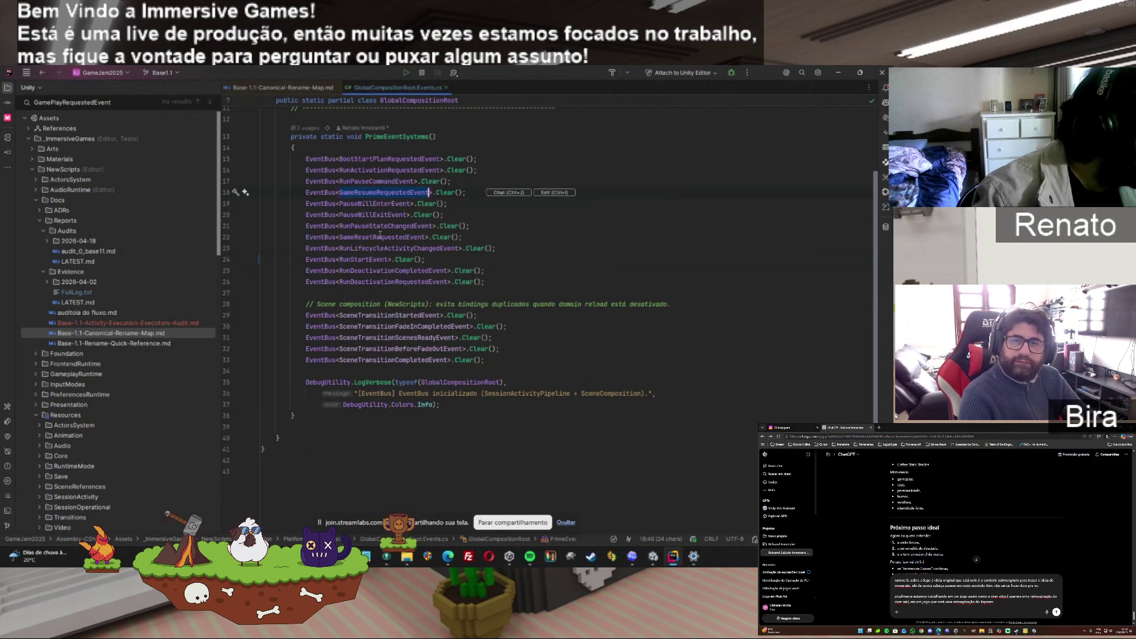
{"action": "mouse_move", "coordinate": [381, 236]}
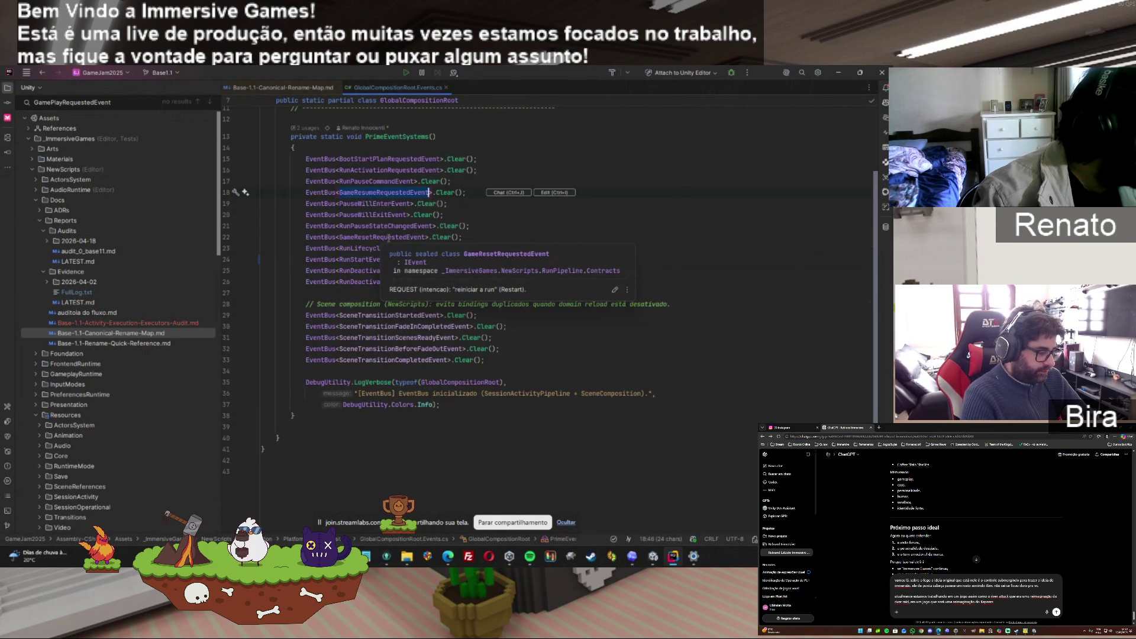
{"action": "left_click", "coordinate": [390, 237]}
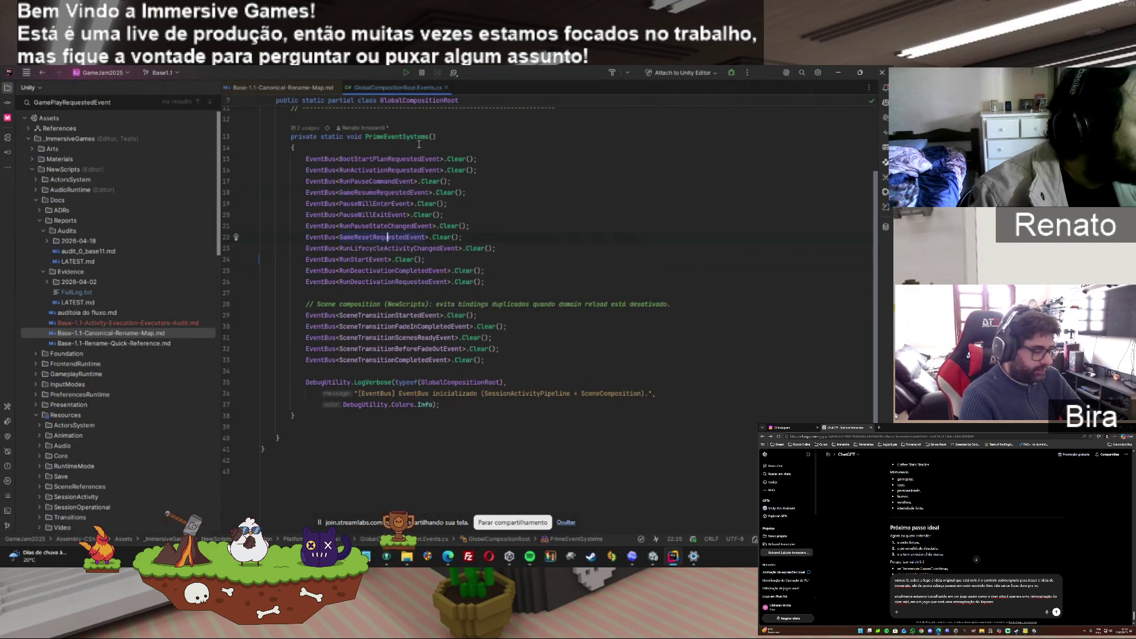
{"action": "key", "text": "ctrl+shift+r"}
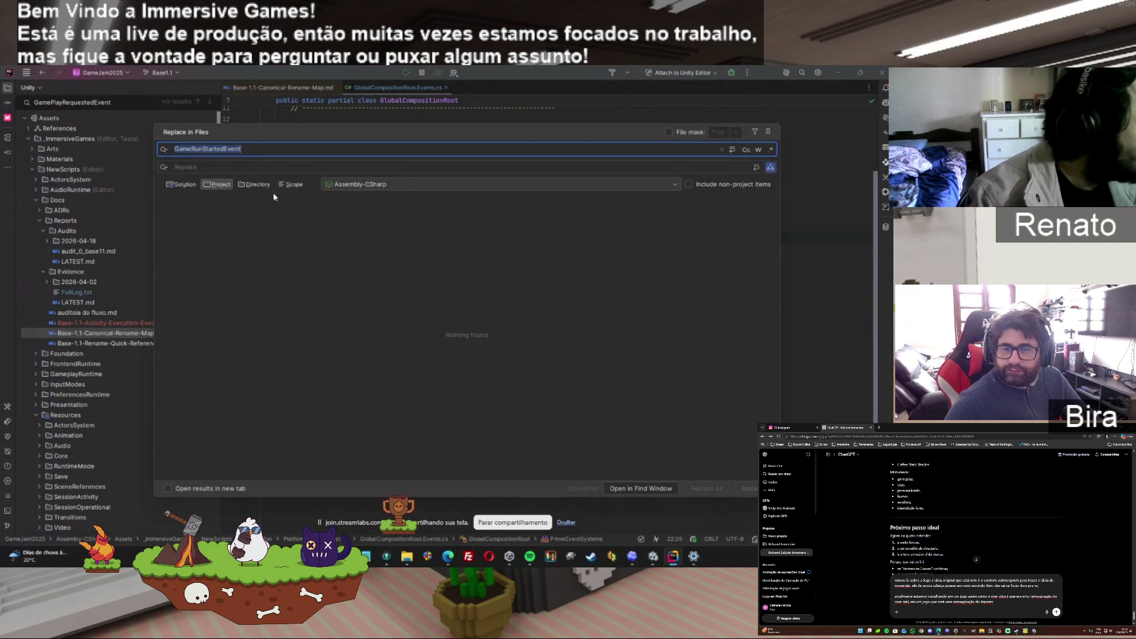
Change the project search term from GameRunStartedEvent to GamePlay
{"action": "left_click", "coordinate": [218, 149]}
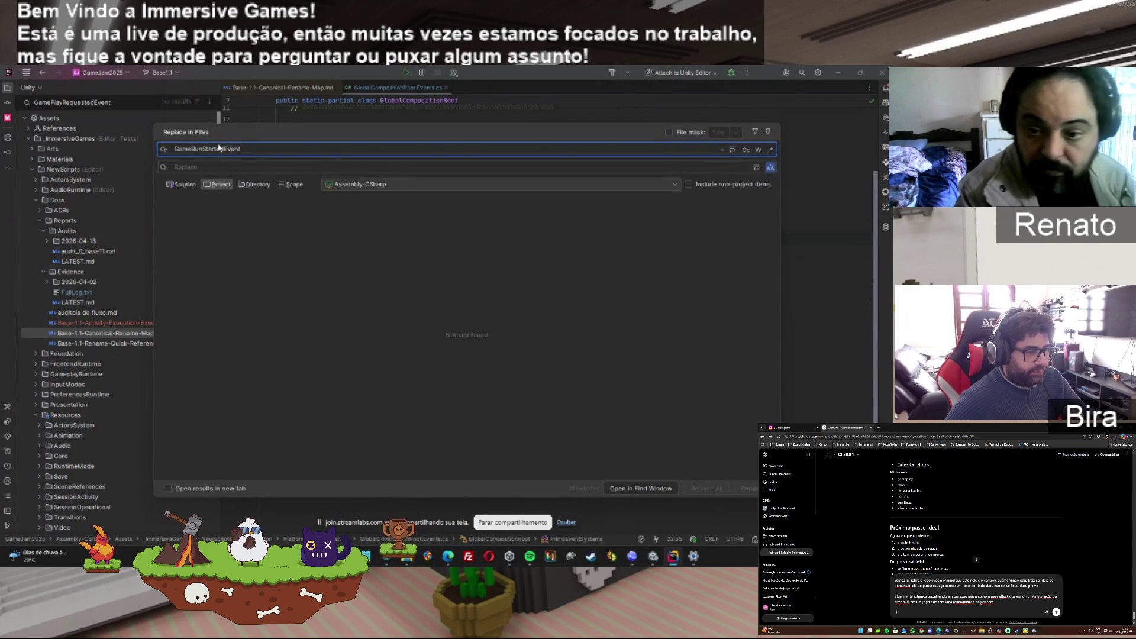
{"action": "left_click_drag", "start_coordinate": [205, 149], "coordinate": [305, 153]}
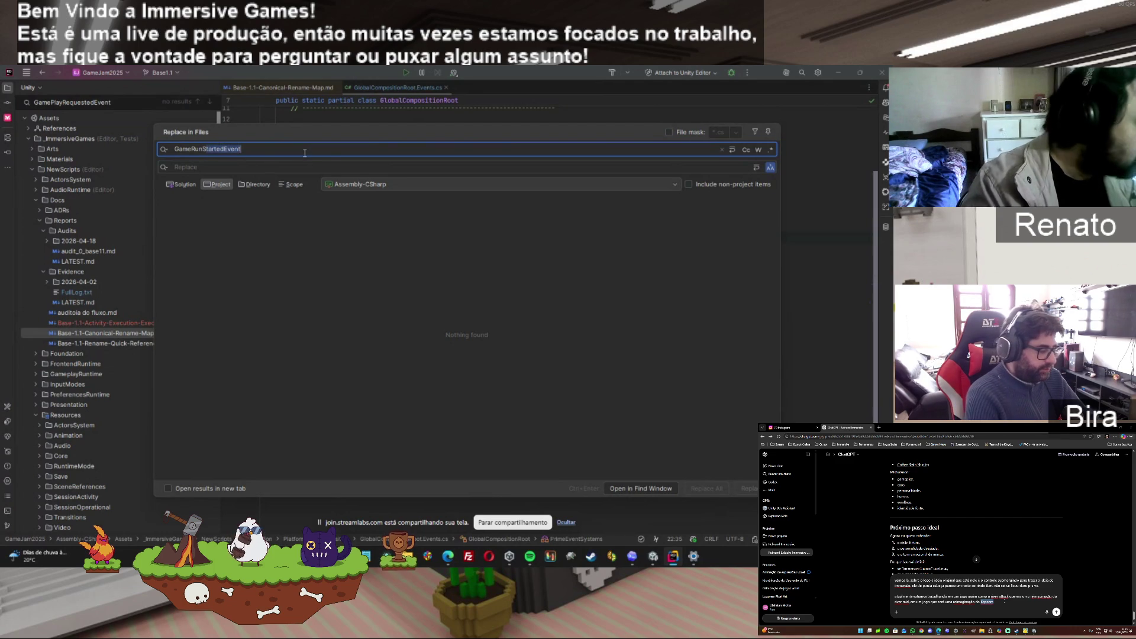
{"action": "key", "text": "BackSpace"}
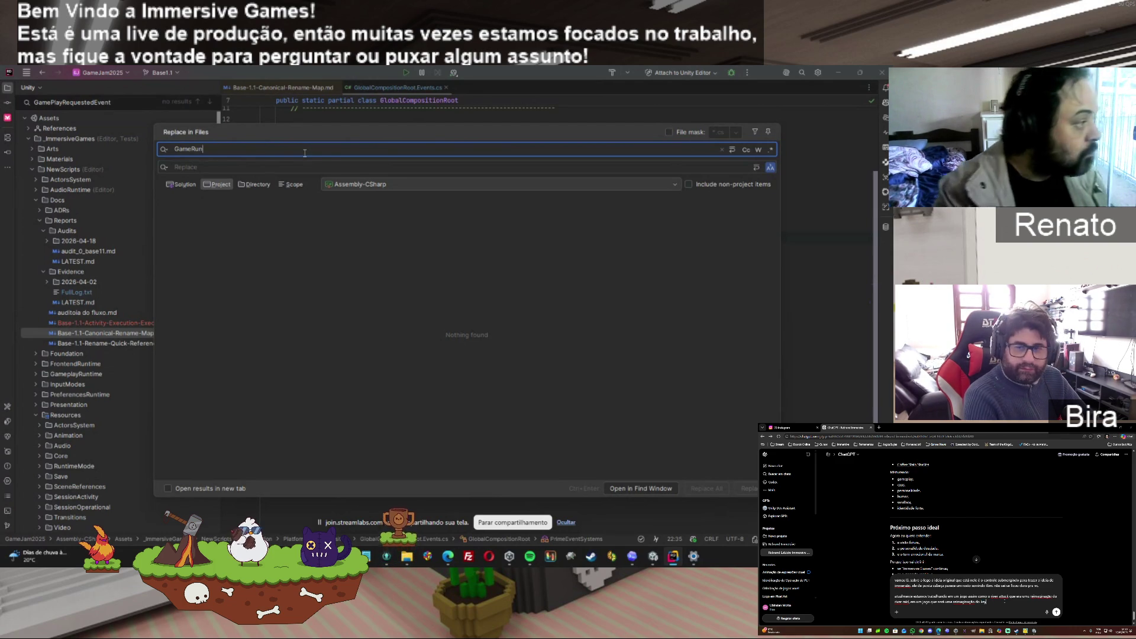
{"action": "key", "text": "alt+Tab"}
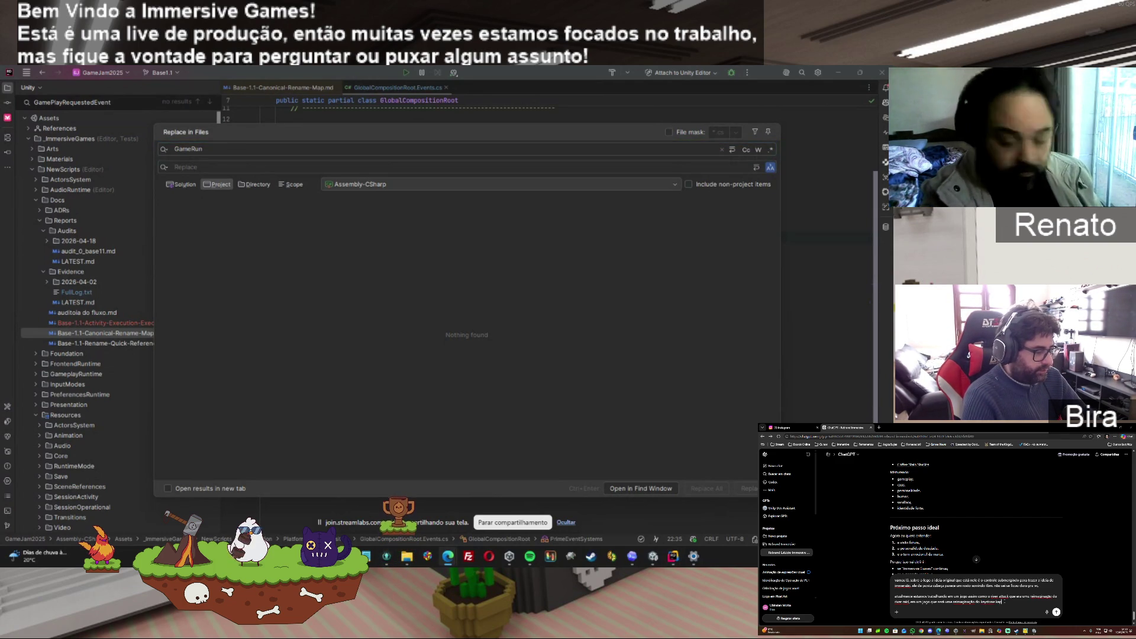
{"action": "key", "text": "alt+Tab"}
{"action": "type", "text": "GamePlay"}
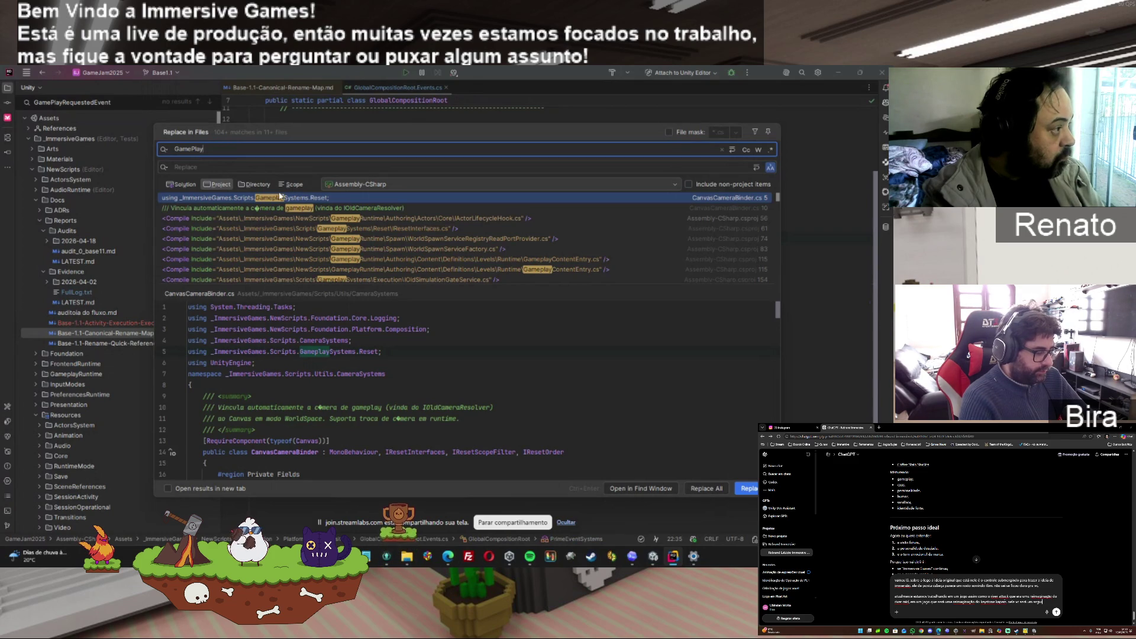
Toggle scope between Directory and Project and preview the GamePlay match in AudioSystemScenarioTester.cs line 319
{"action": "left_click", "coordinate": [258, 184]}
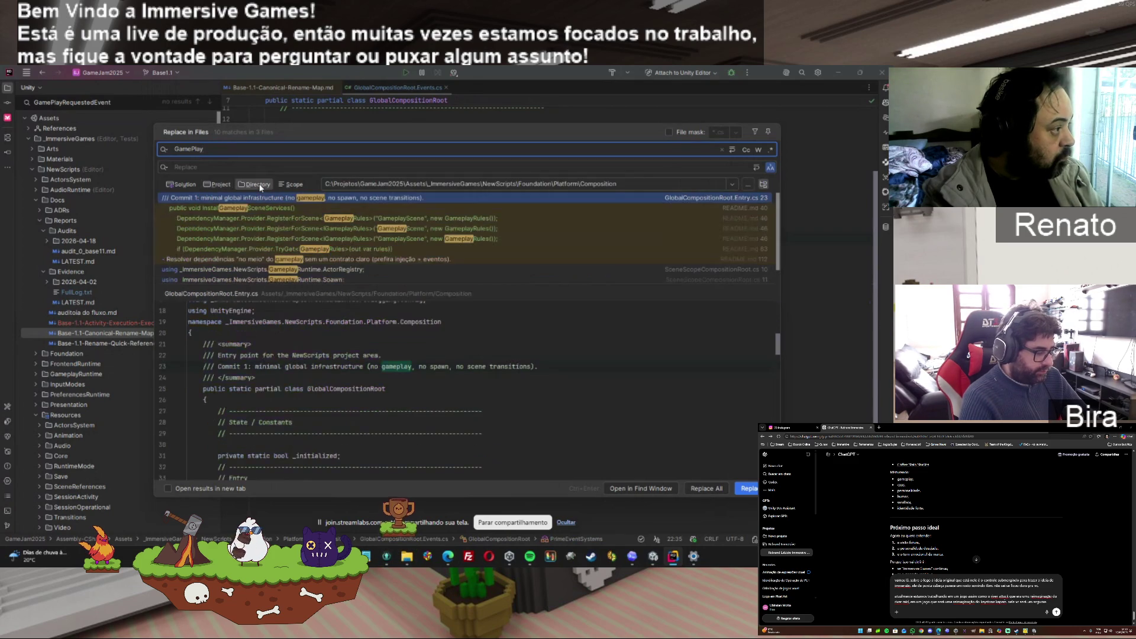
{"action": "left_click", "coordinate": [217, 185]}
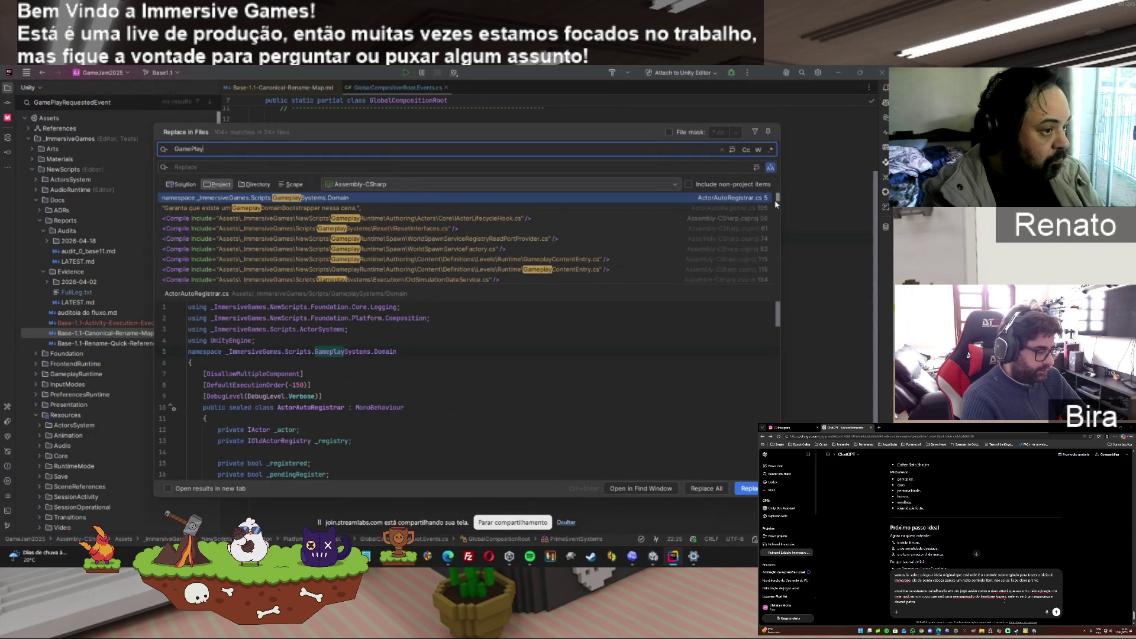
{"action": "left_click_drag", "start_coordinate": [777, 198], "coordinate": [772, 230]}
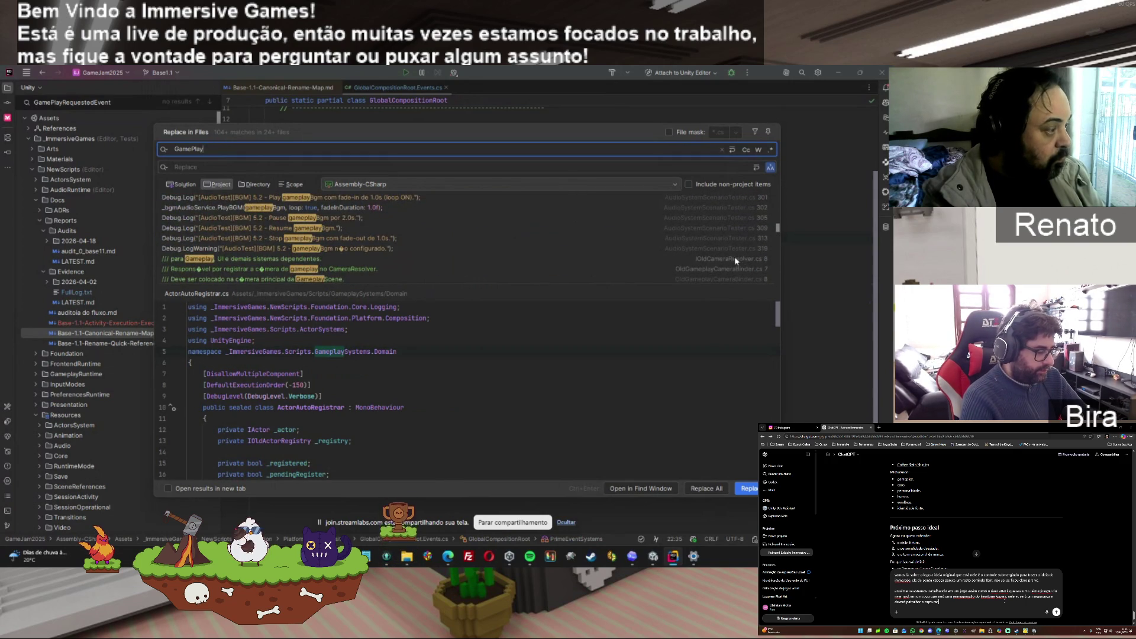
{"action": "left_click", "coordinate": [722, 238]}
{"action": "left_click", "coordinate": [721, 249]}
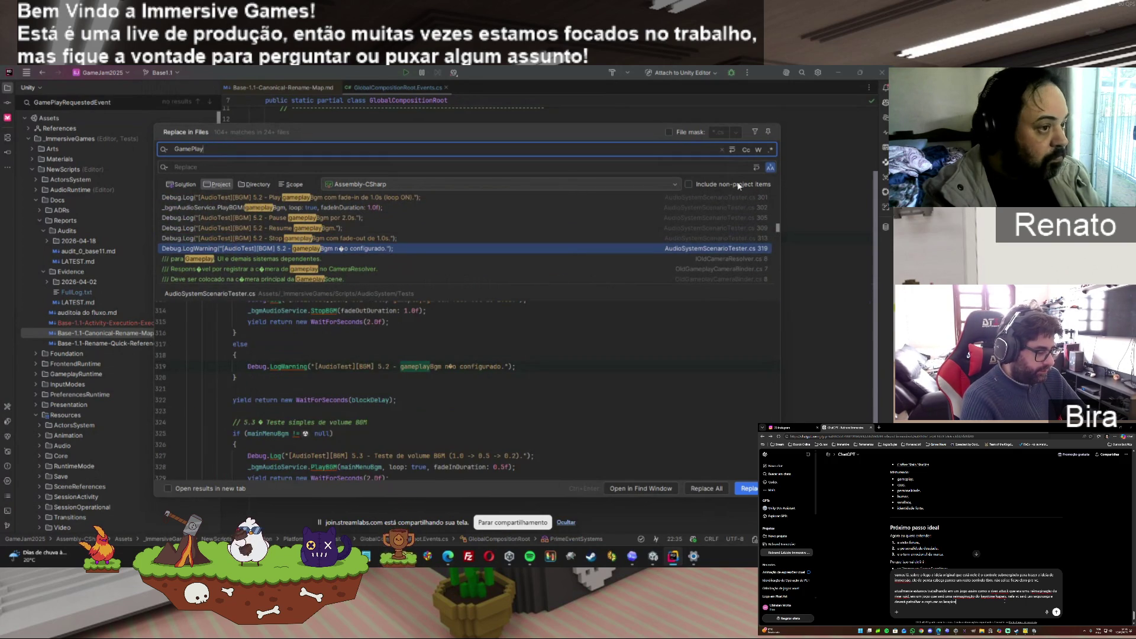
Enable Match case, search for PauseStateChangedEvent, then close the search
{"action": "left_click", "coordinate": [747, 150]}
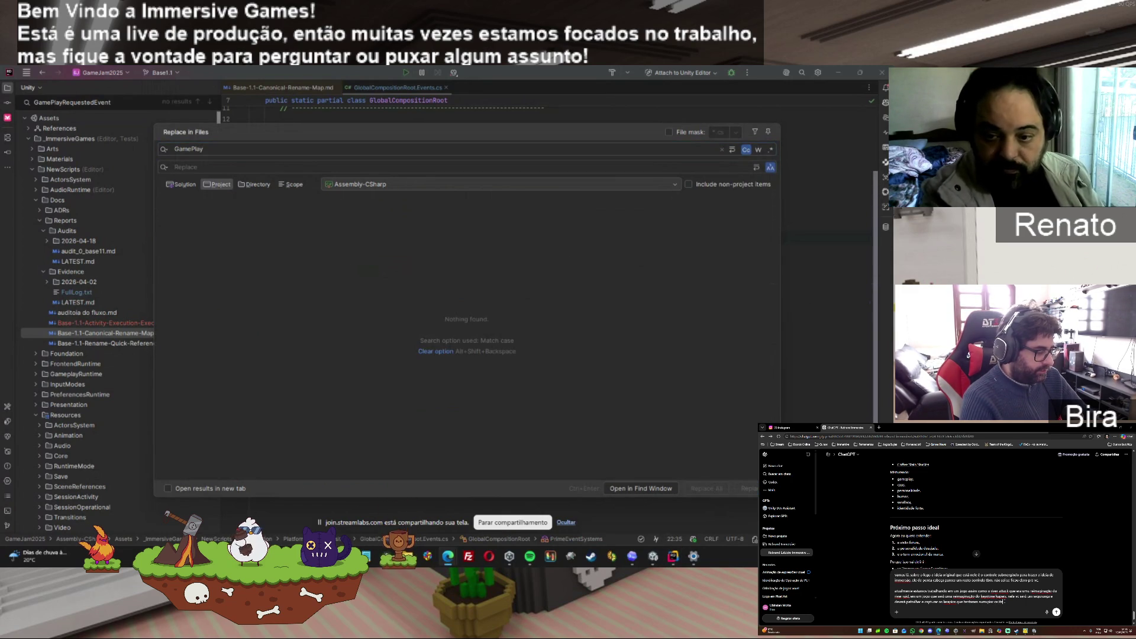
{"action": "left_click", "coordinate": [212, 150]}
{"action": "key", "text": "ctrl+a"}
{"action": "type", "text": "PauseStateChangedEvent"}
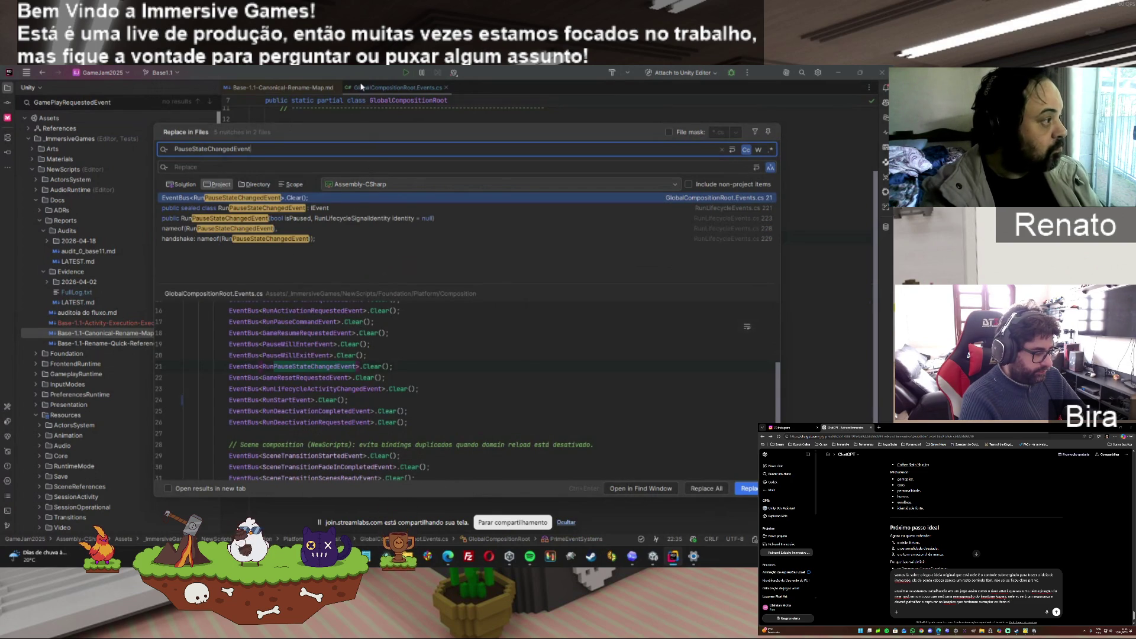
{"action": "key", "text": "Escape"}
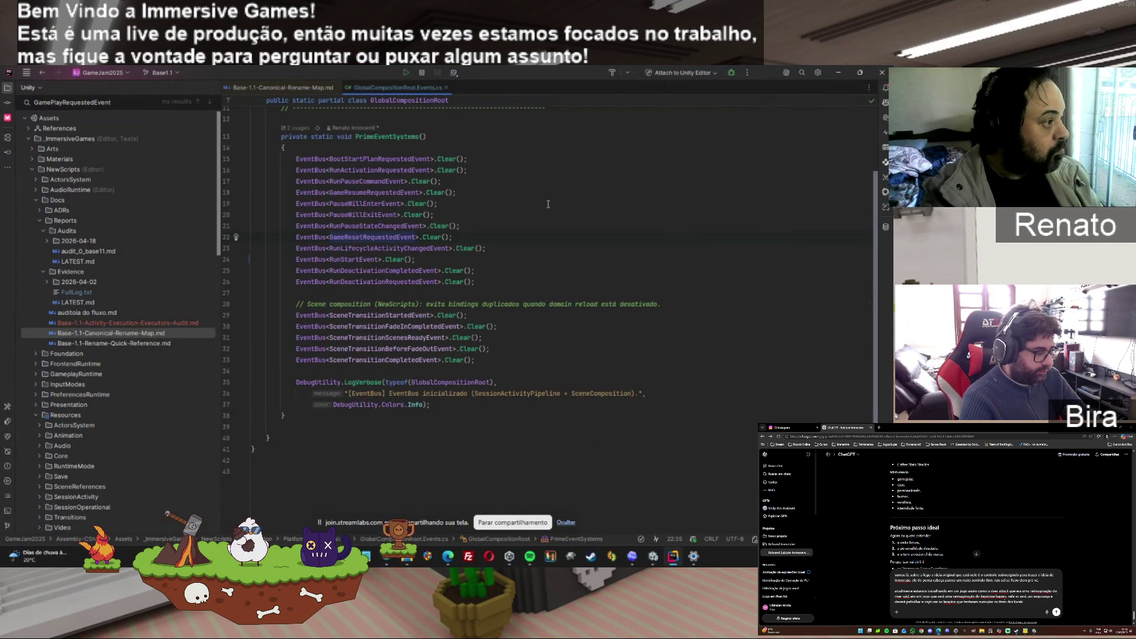
{"action": "left_click", "coordinate": [283, 87]}
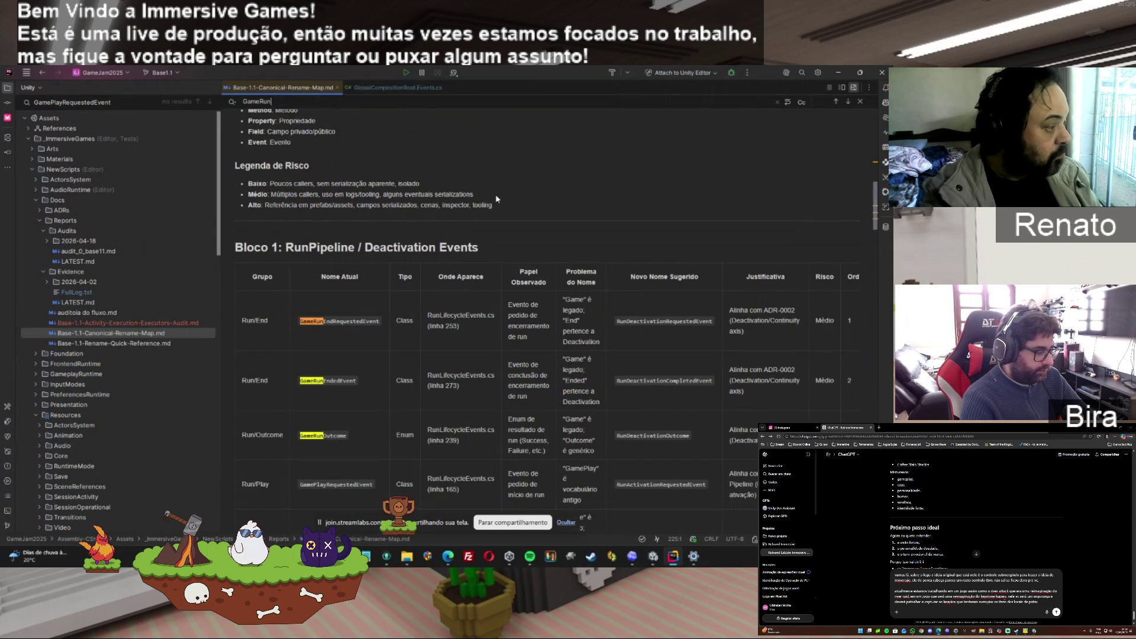
{"action": "key", "text": "ctrl+f"}
{"action": "type", "text": "PauseStateChangedEvent"}
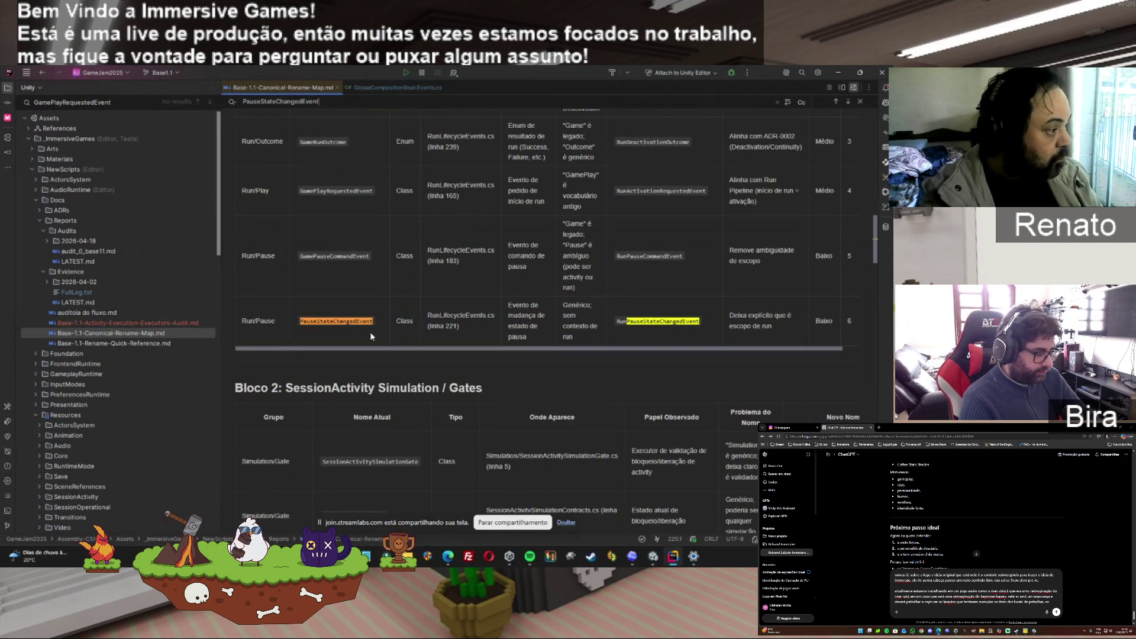
{"action": "double_click", "coordinate": [637, 325]}
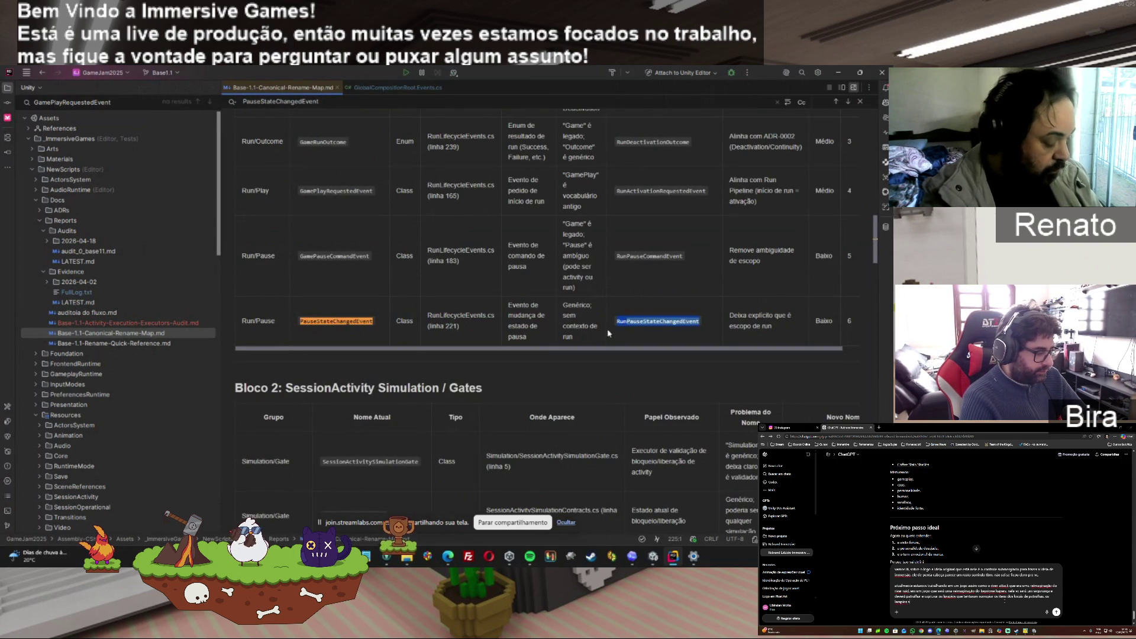
{"action": "left_click", "coordinate": [368, 90]}
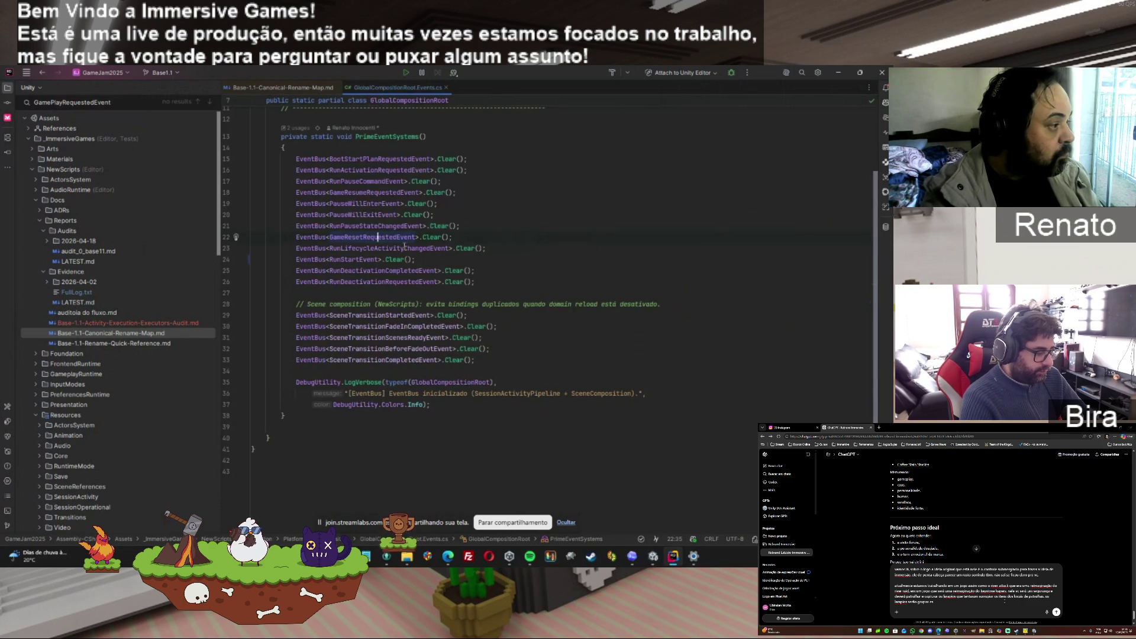
{"action": "key", "text": "ctrl+shift+r"}
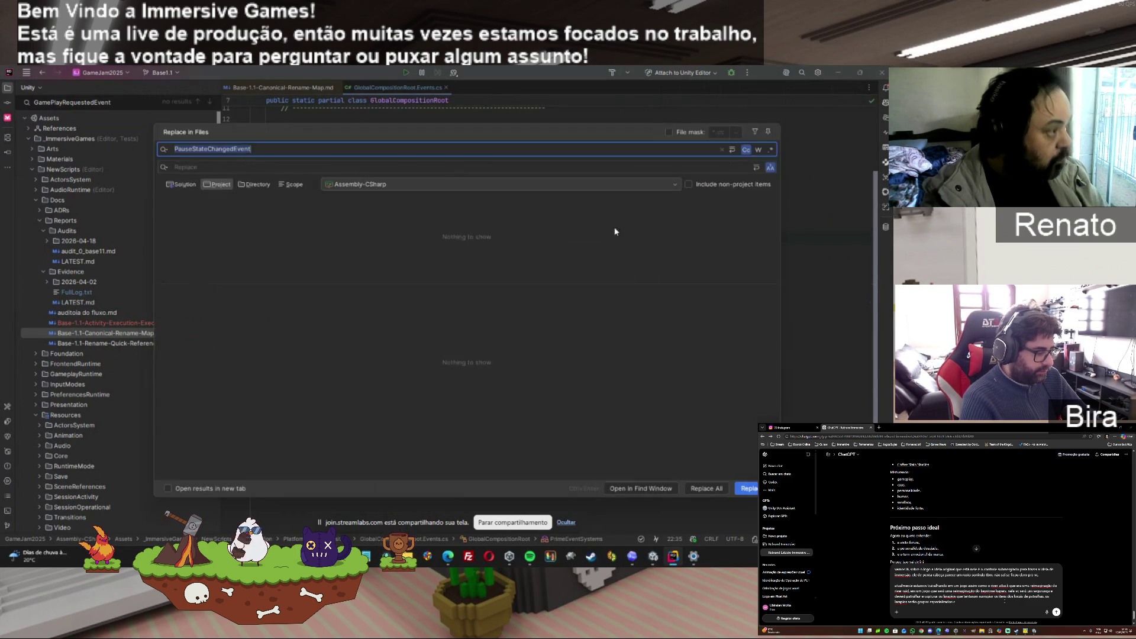
{"action": "key", "text": "Escape"}
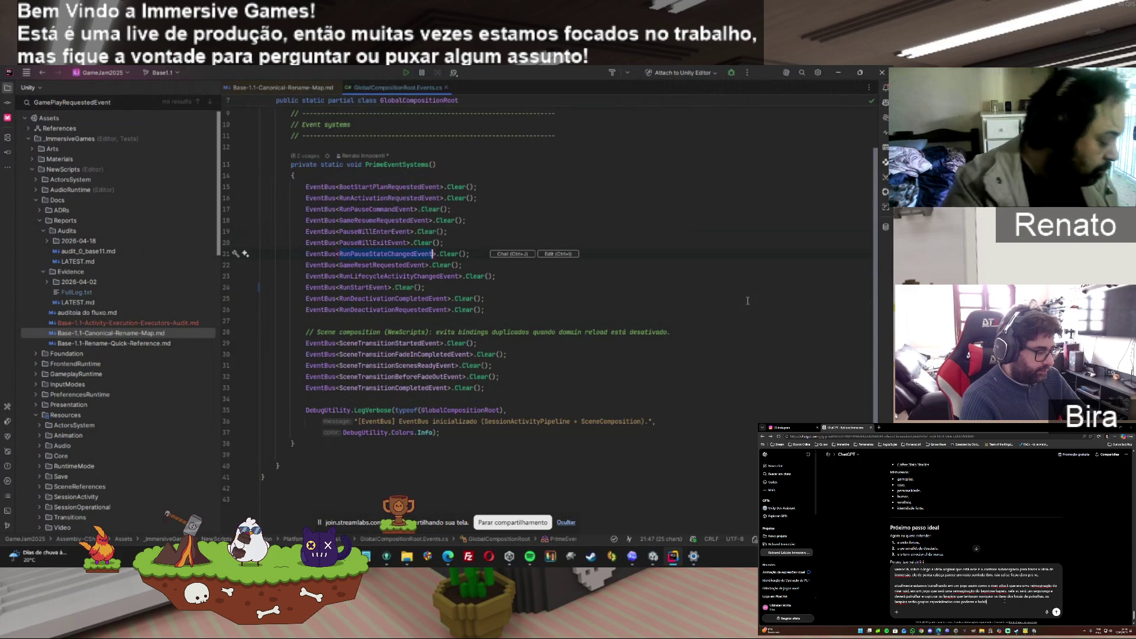
Start a rename of RunPauseStateChangedEvent and cancel it, leaving the name unchanged
{"action": "key", "text": "shift+F6"}
{"action": "key", "text": "End"}
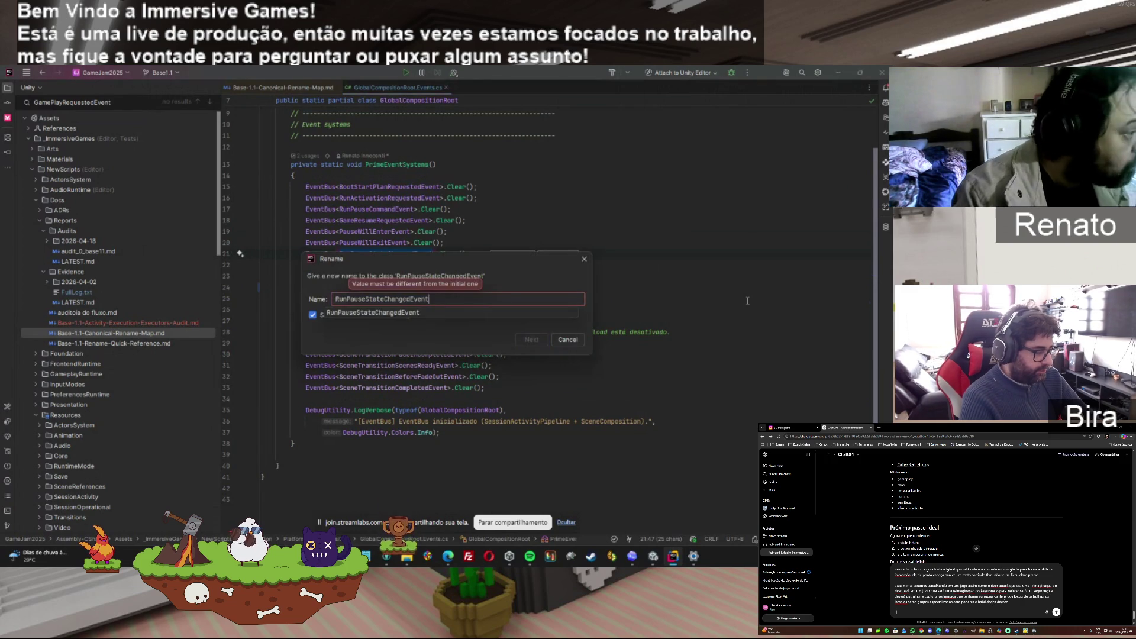
{"action": "key", "text": "Escape"}
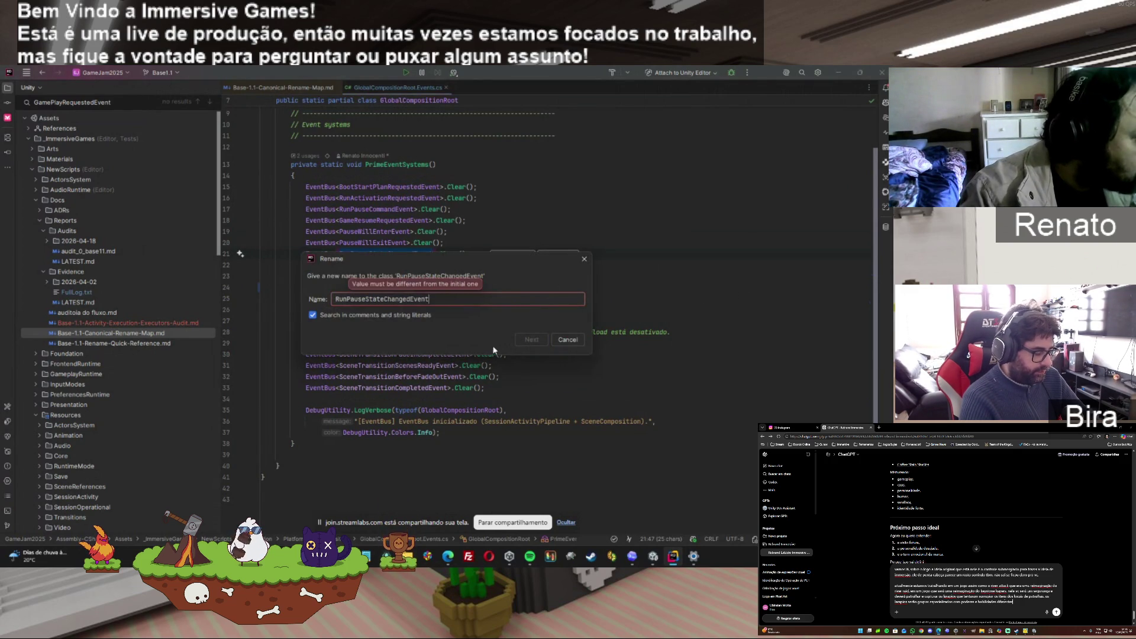
{"action": "left_click", "coordinate": [570, 340]}
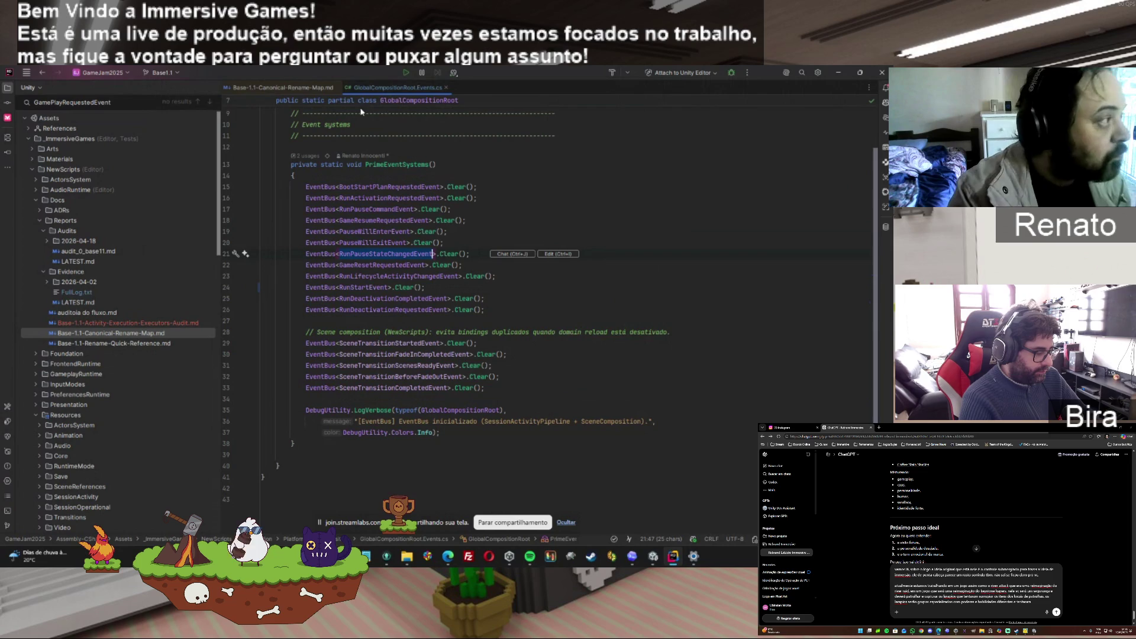
Check the rename map's suggested name RunPauseStateChangedEvent, then search the project for PauseStateChangedEvent
{"action": "left_click", "coordinate": [329, 88]}
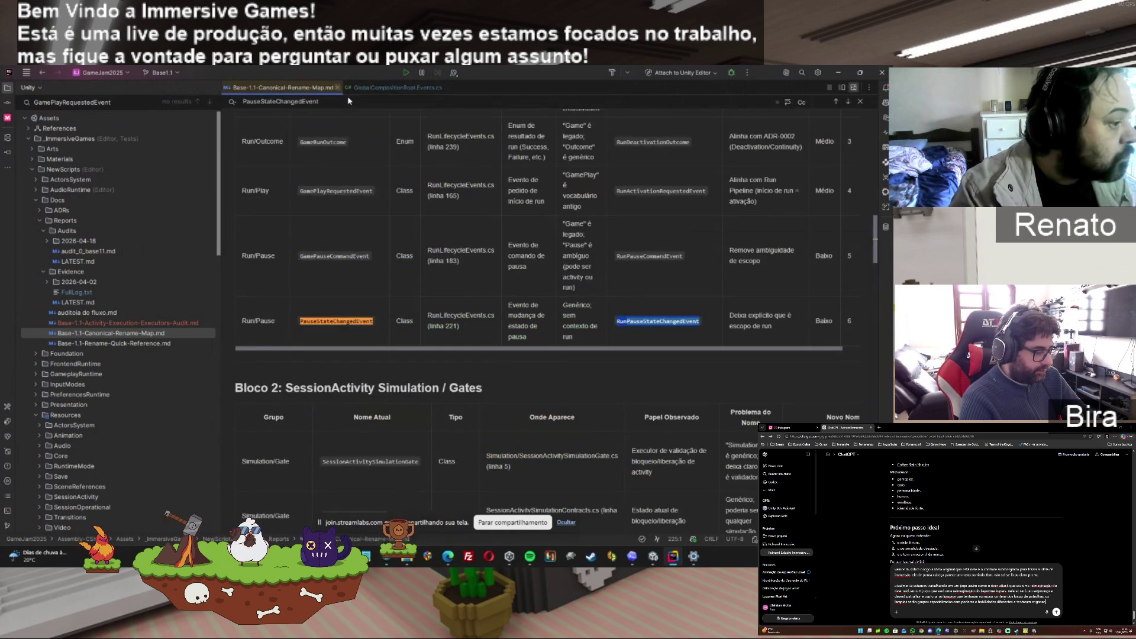
{"action": "left_click", "coordinate": [624, 324]}
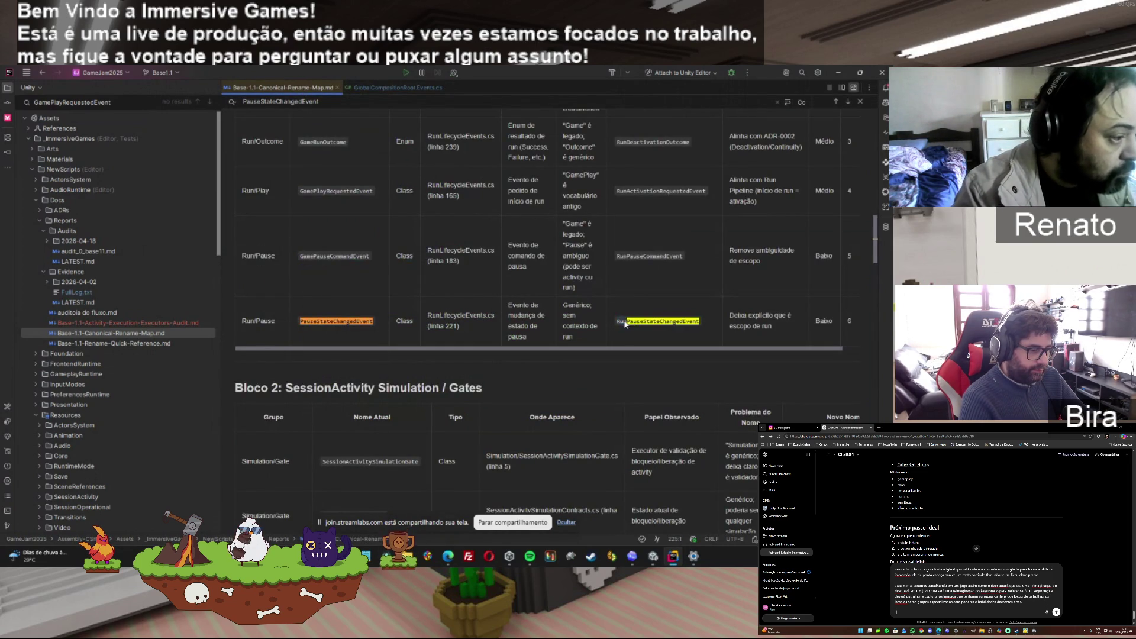
{"action": "left_click_drag", "start_coordinate": [619, 322], "coordinate": [700, 322]}
{"action": "left_click", "coordinate": [374, 89]}
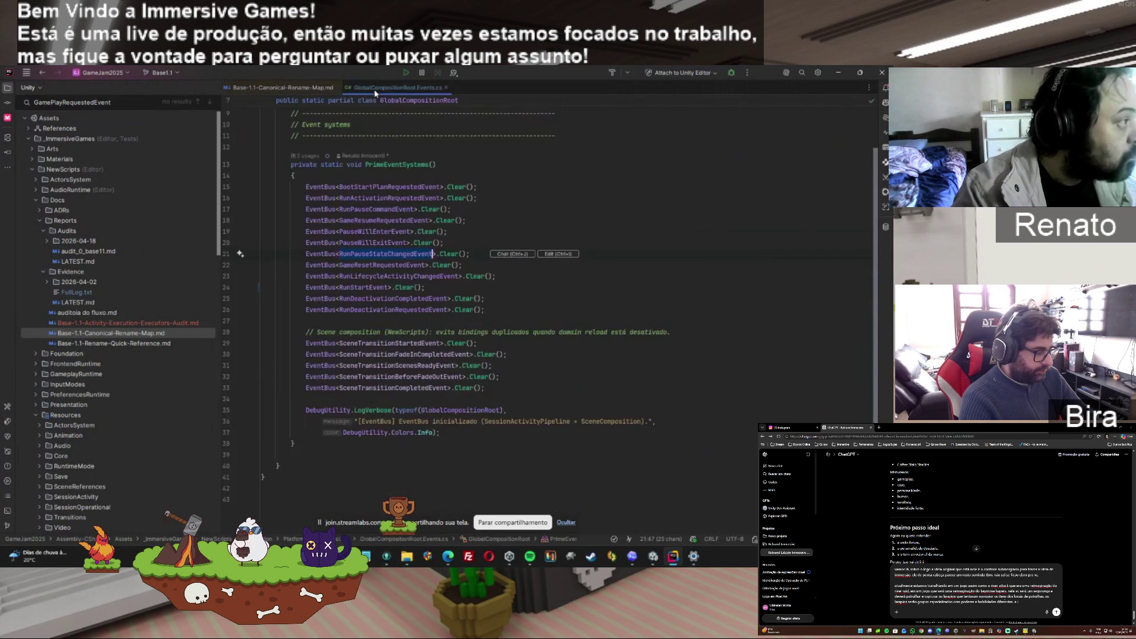
{"action": "left_click", "coordinate": [310, 90]}
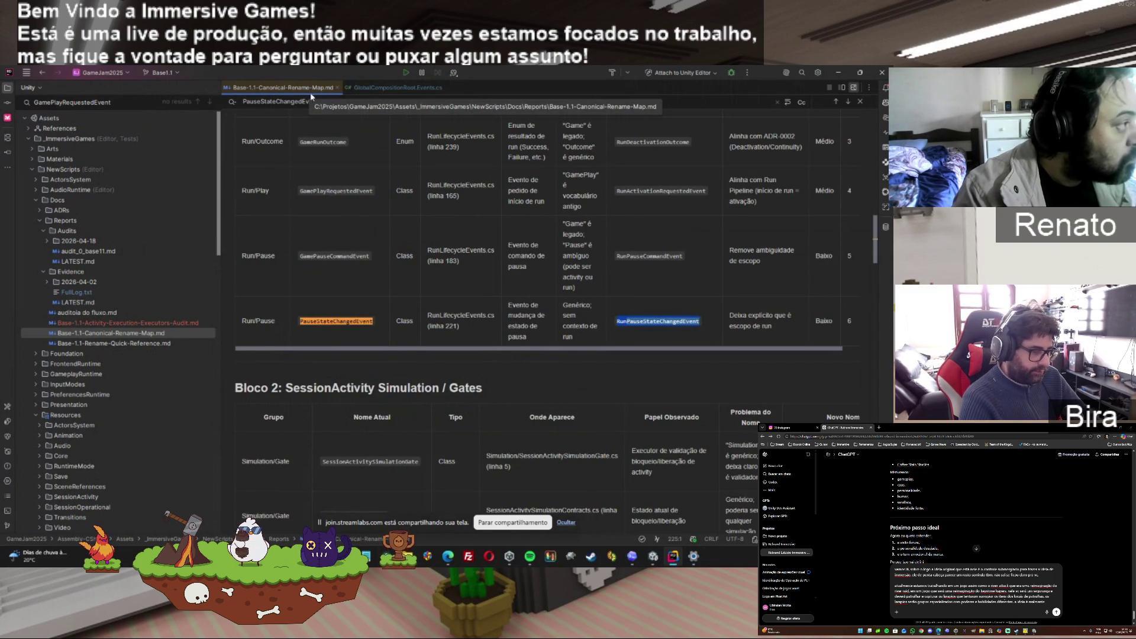
{"action": "key", "text": "ctrl+shift+r"}
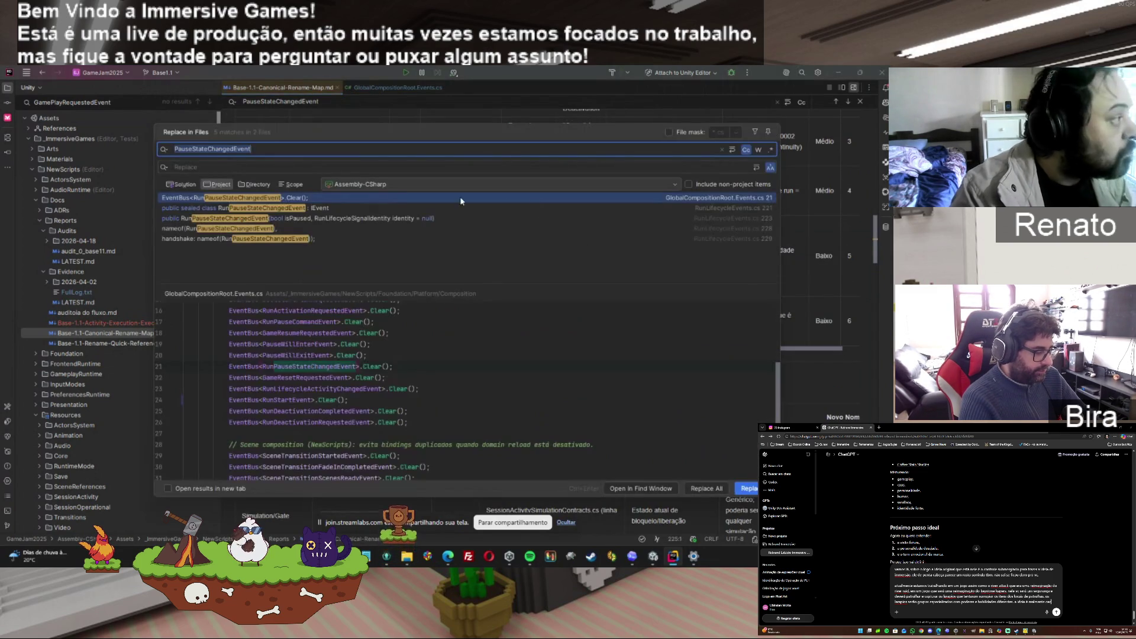
With whole-word matching, search ActivitySimulationBlocked, SessionSimulationBlocked and SessionActivitySimulationGate across the project
{"action": "left_click", "coordinate": [760, 151]}
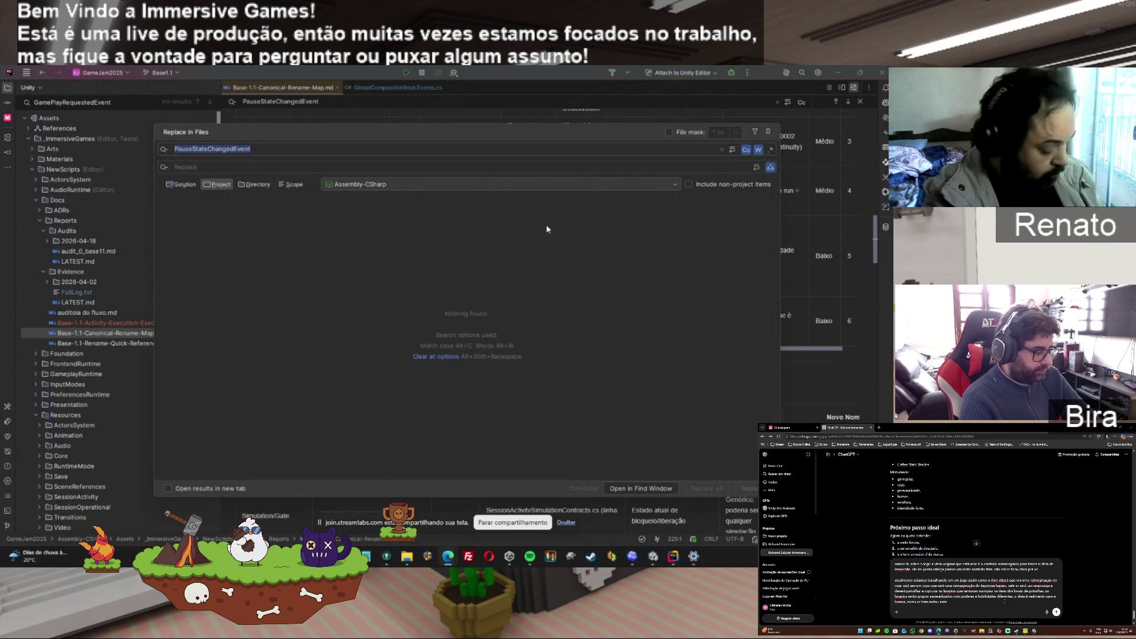
{"action": "left_click", "coordinate": [264, 152]}
{"action": "type", "text": "ActivitySimulationBlocked"}
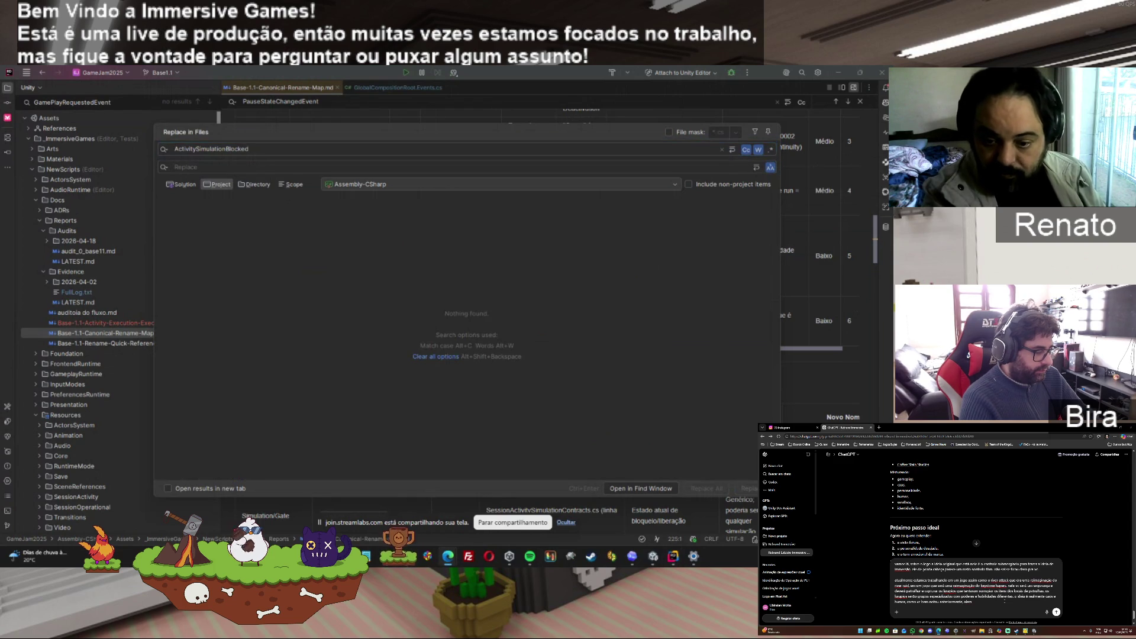
{"action": "left_click", "coordinate": [314, 124]}
{"action": "type", "text": "SessionSimulationBlocked"}
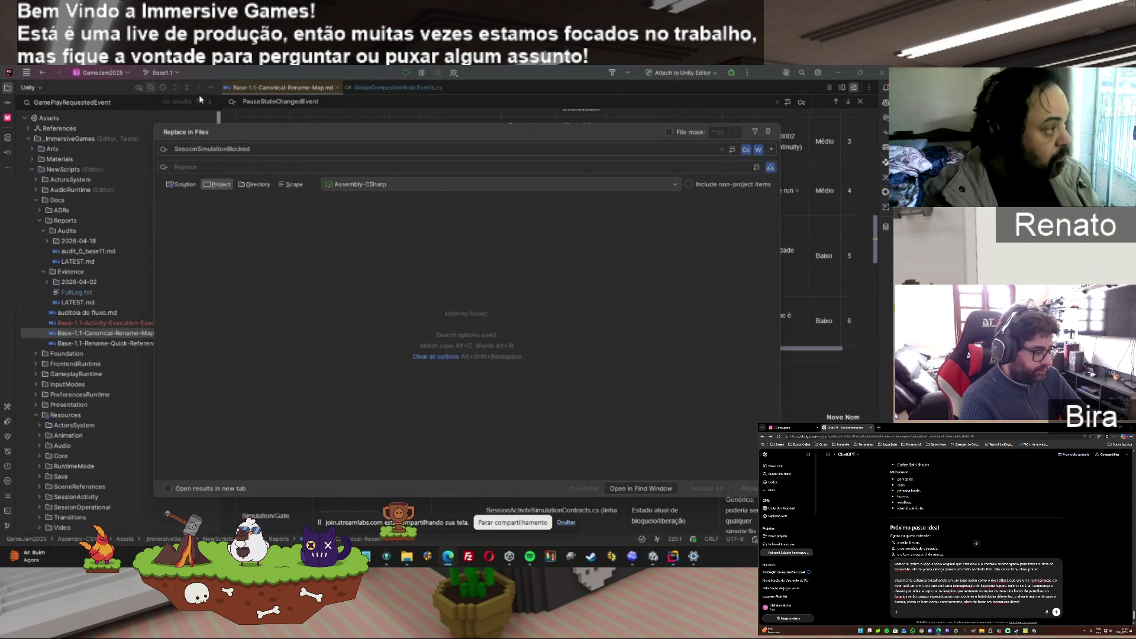
{"action": "type", "text": "SessionActivitySimulationGate"}
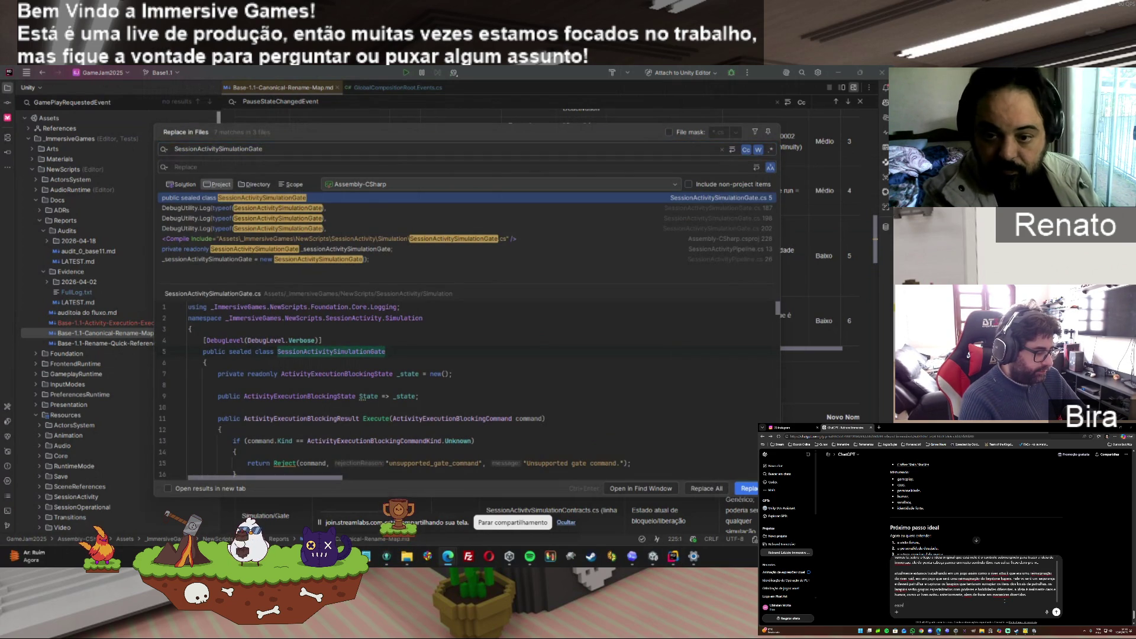
Search for BlockSessionExecution and ReleaseSessionExecution, then close the project search
{"action": "left_click", "coordinate": [232, 149]}
{"action": "key", "text": "ctrl+a"}
{"action": "type", "text": "BlockSessionExecution"}
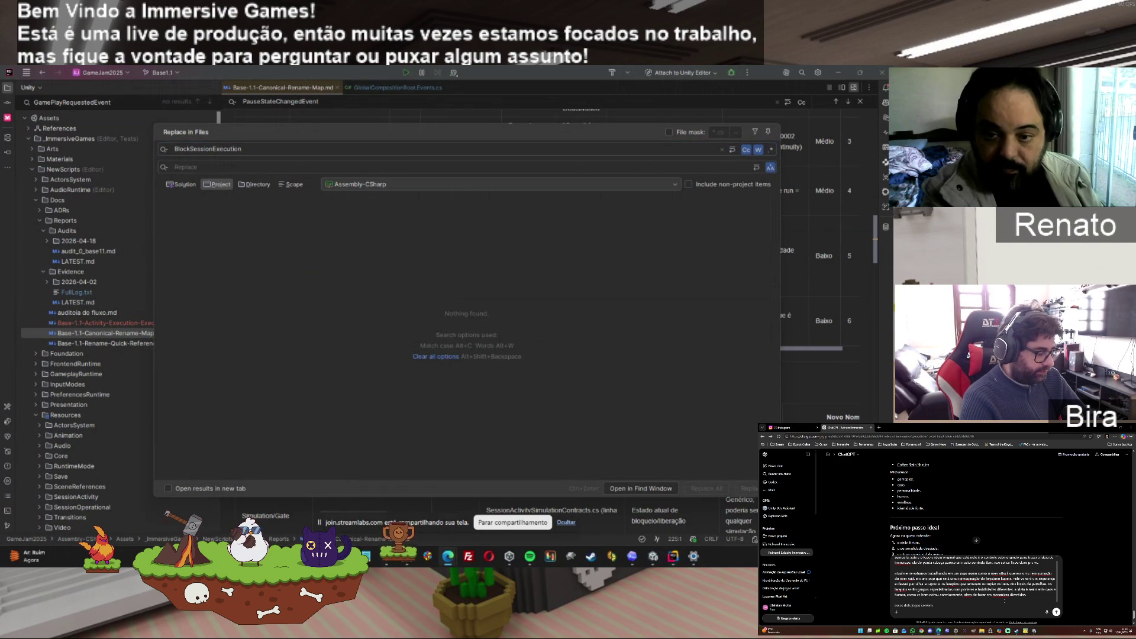
{"action": "left_click", "coordinate": [234, 148]}
{"action": "key", "text": "ctrl+a"}
{"action": "type", "text": "ReleaseSessionExecution"}
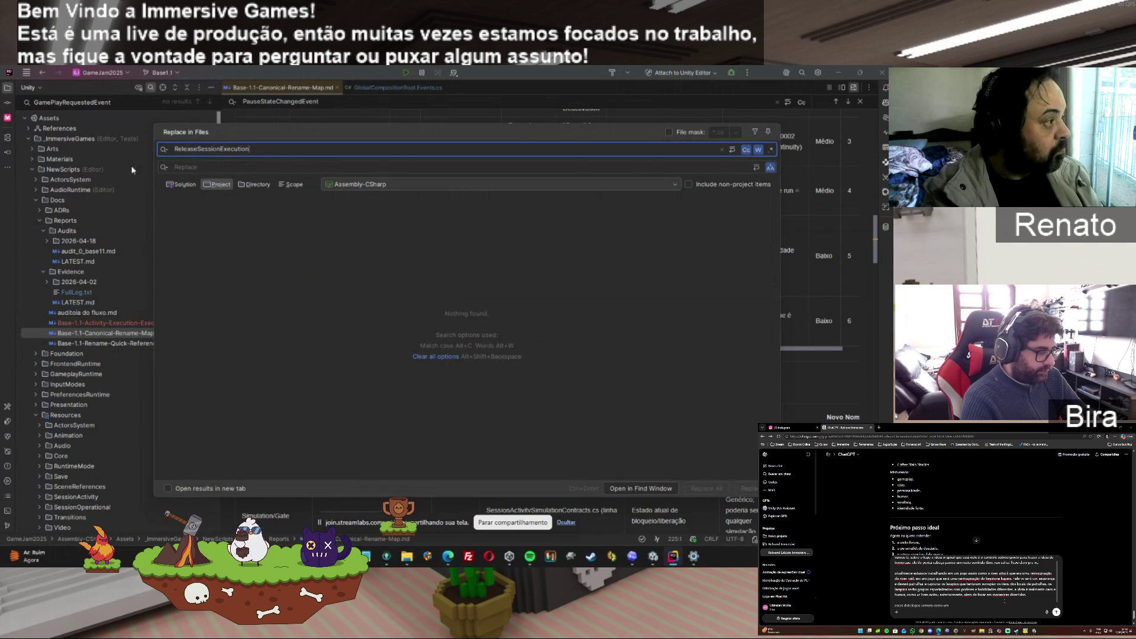
{"action": "key", "text": "Escape"}
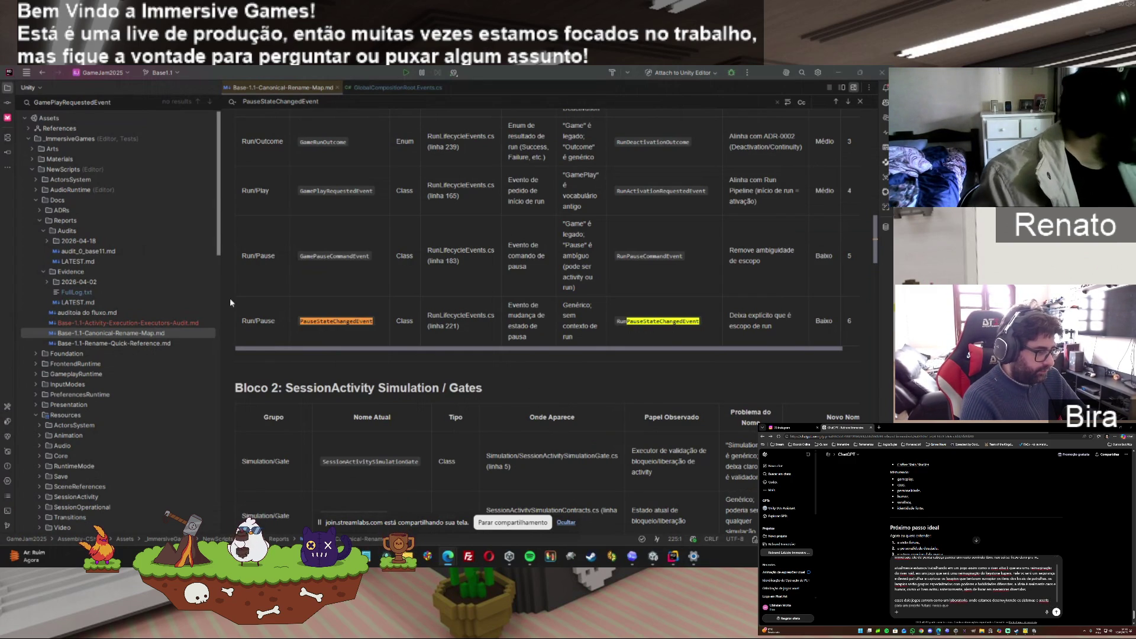
Delete the four old .md reports, close GlobalCompositionRoot.Events.cs, and expand the 2026-04-18 Audits folder
{"action": "left_click", "coordinate": [133, 324]}
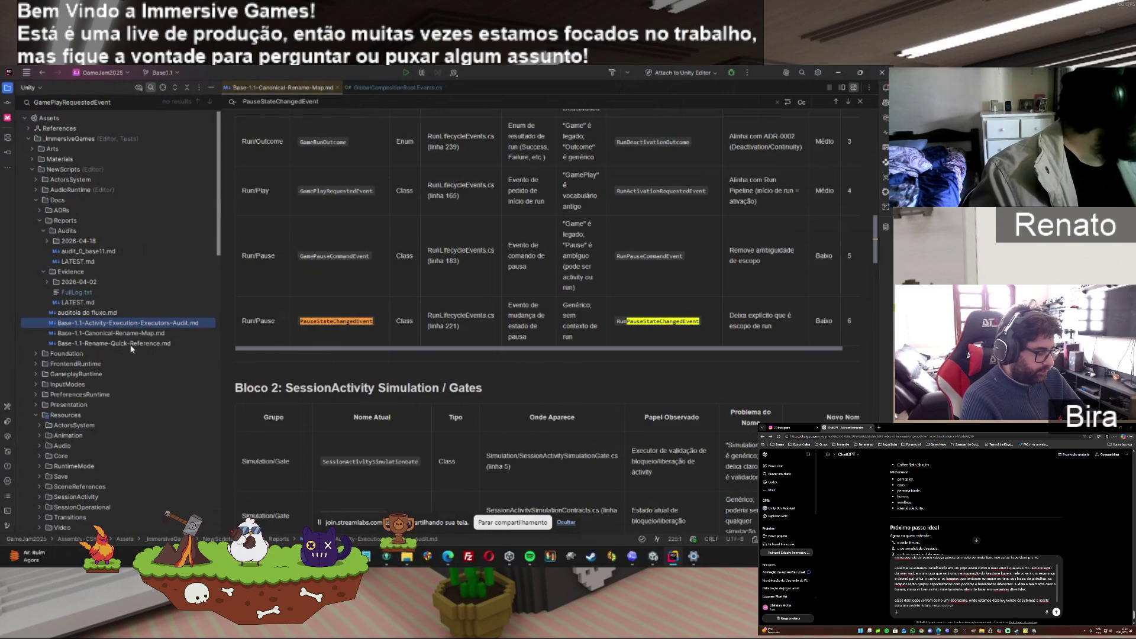
{"action": "left_click", "coordinate": [95, 314]}
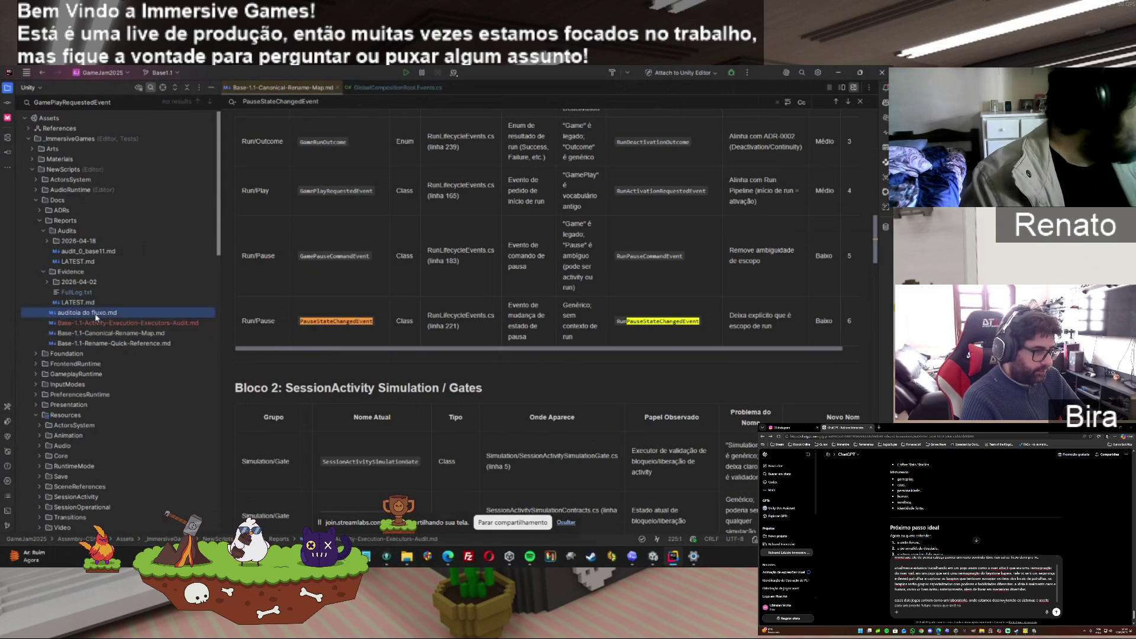
{"action": "left_click", "coordinate": [106, 343], "text": "shift"}
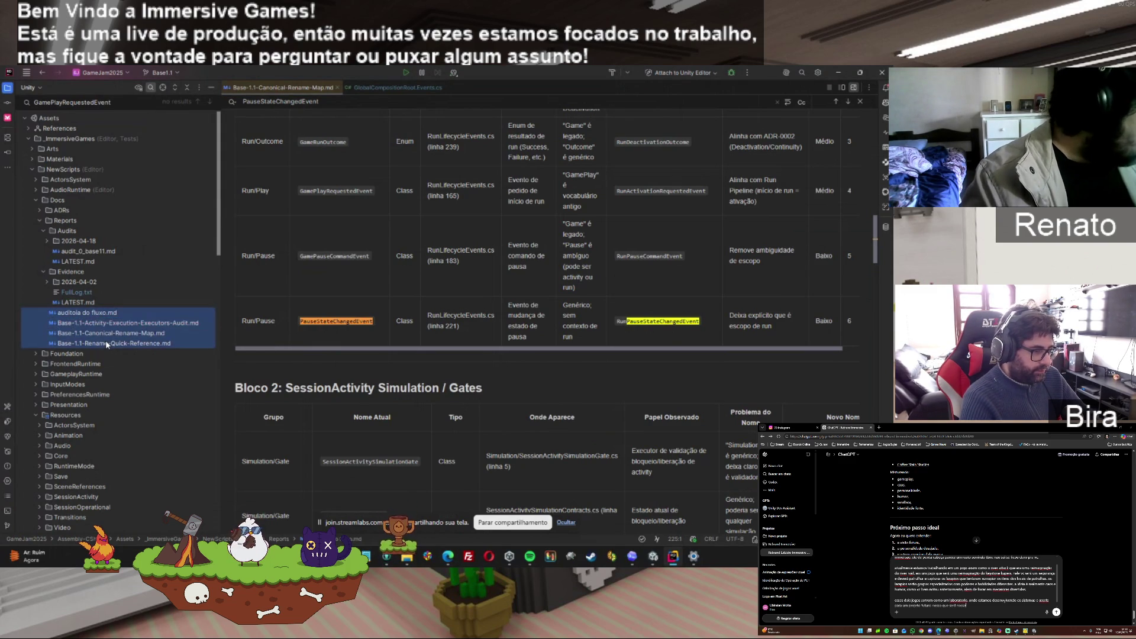
{"action": "key", "text": "Delete"}
{"action": "key", "text": "Return"}
{"action": "left_click", "coordinate": [325, 87]}
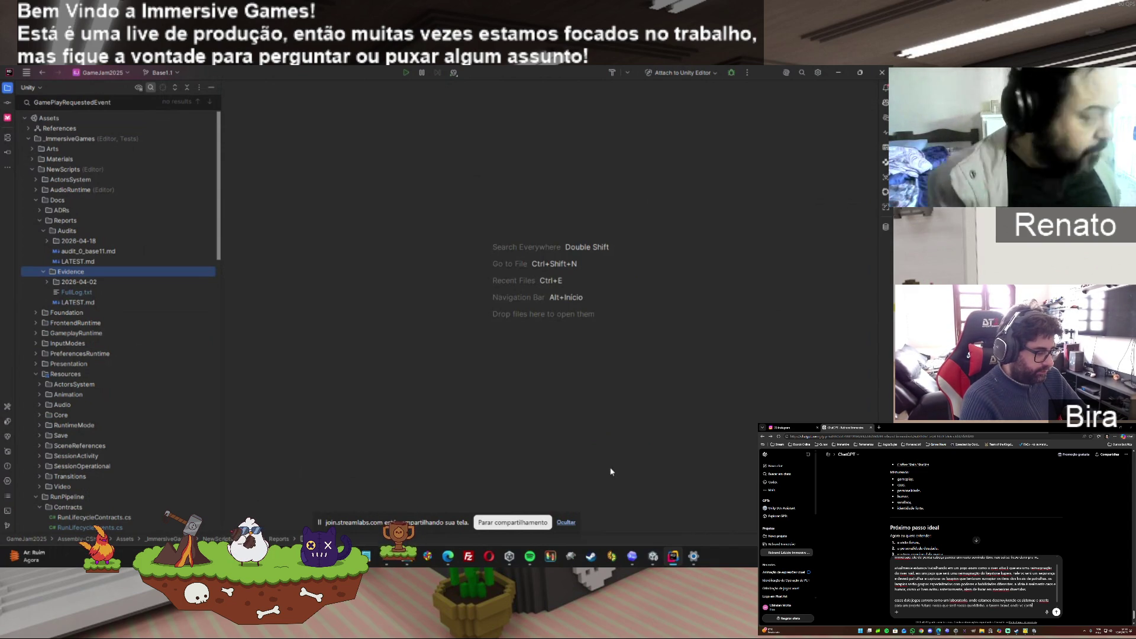
{"action": "left_click", "coordinate": [47, 242]}
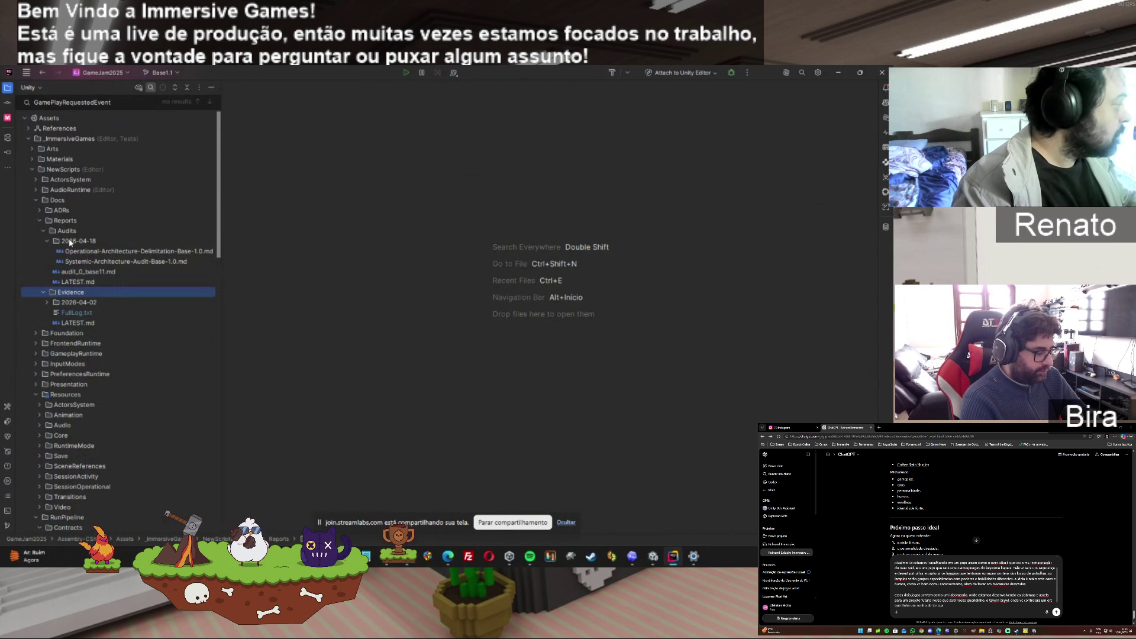
Delete the 2026-04-18 Audits folder together with audit_0_base11.md
{"action": "left_click", "coordinate": [69, 240]}
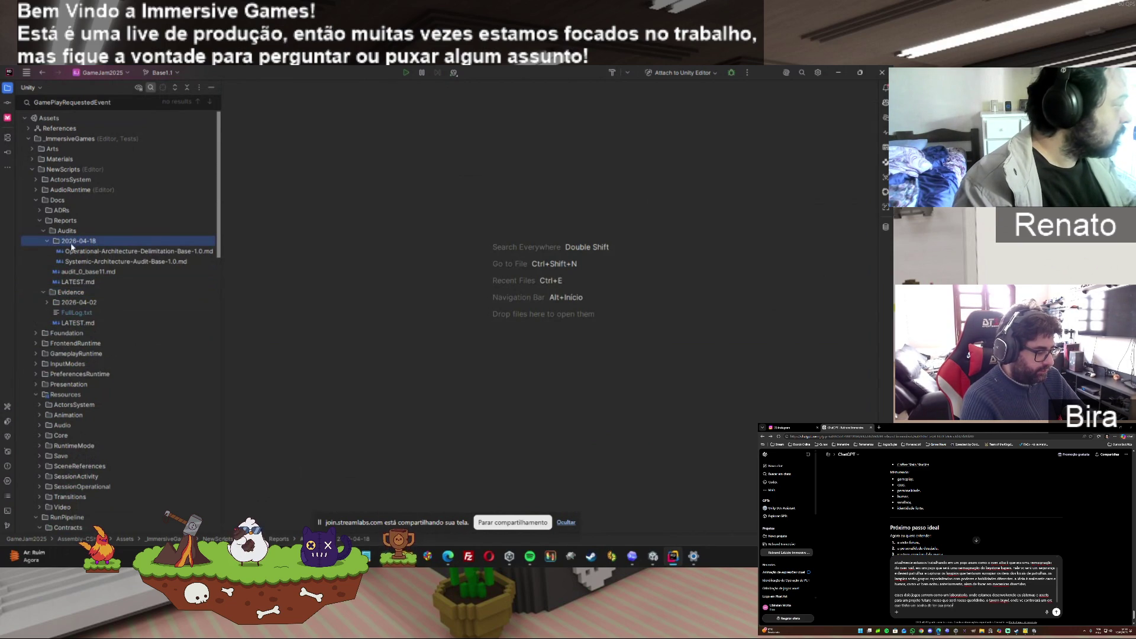
{"action": "left_click", "coordinate": [76, 271], "text": "ctrl"}
{"action": "key", "text": "Delete"}
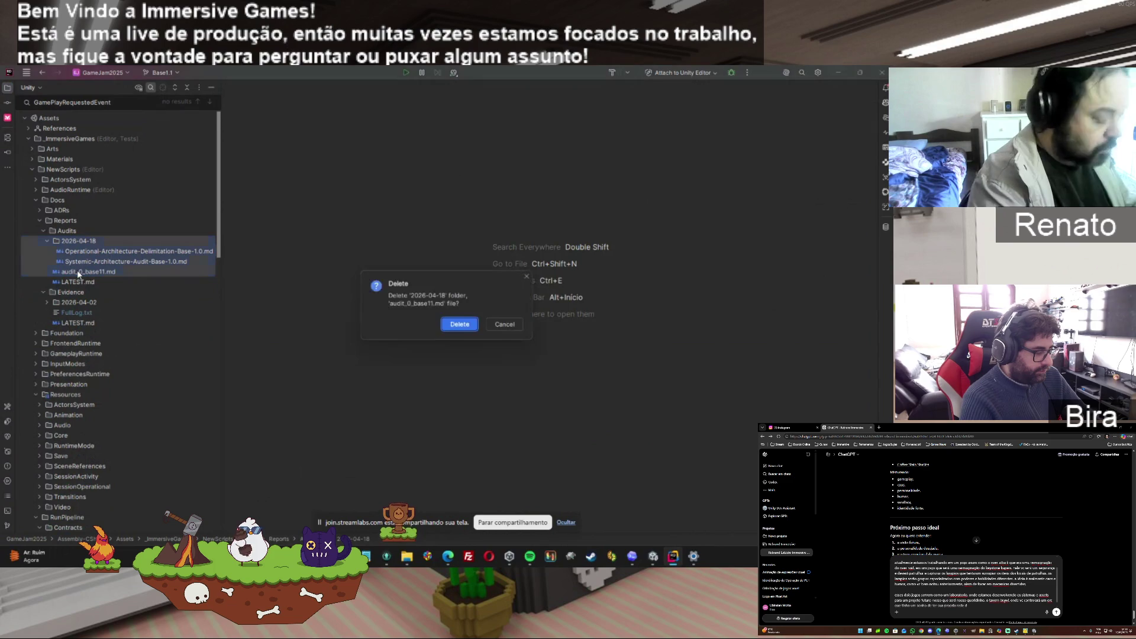
{"action": "left_click", "coordinate": [442, 325]}
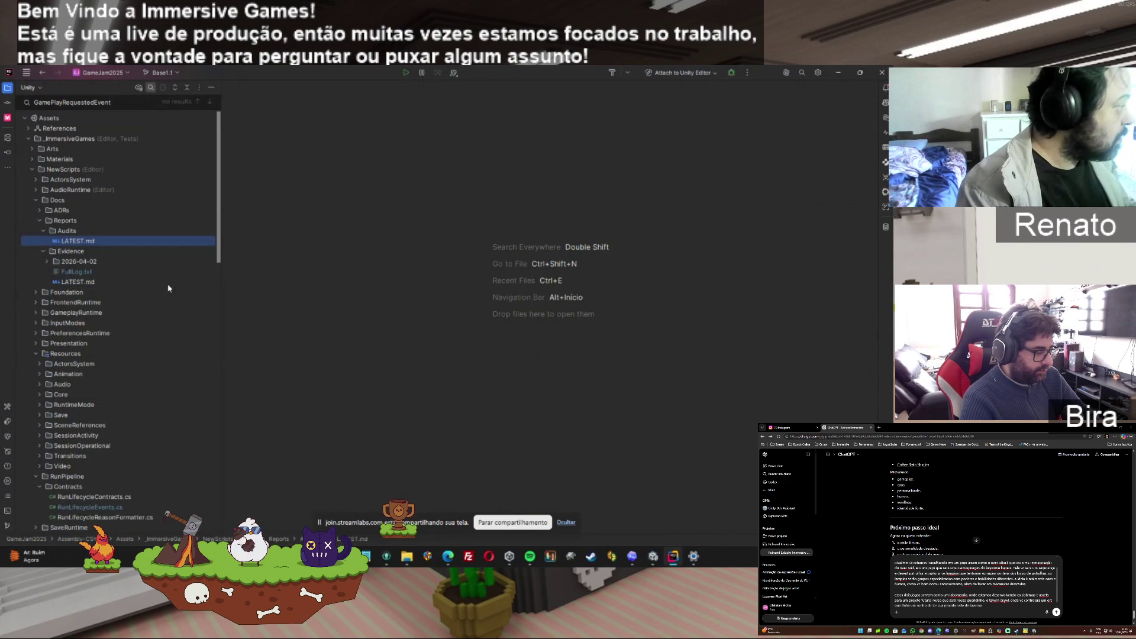
Delete the 2026-04-02 Evidence folder
{"action": "left_click", "coordinate": [67, 260]}
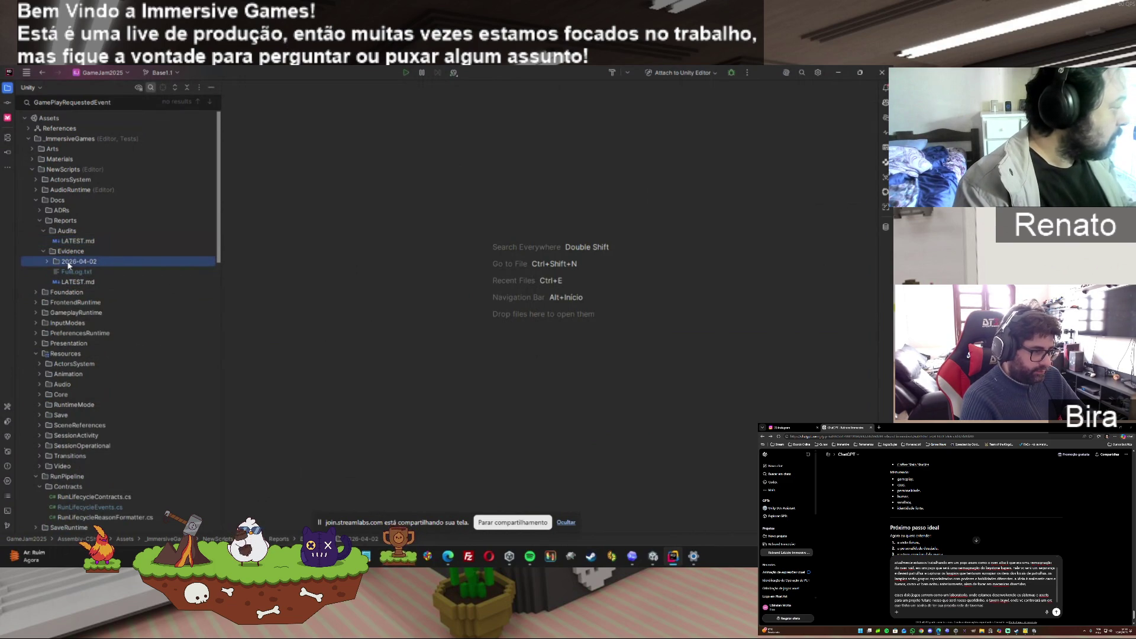
{"action": "key", "text": "Delete"}
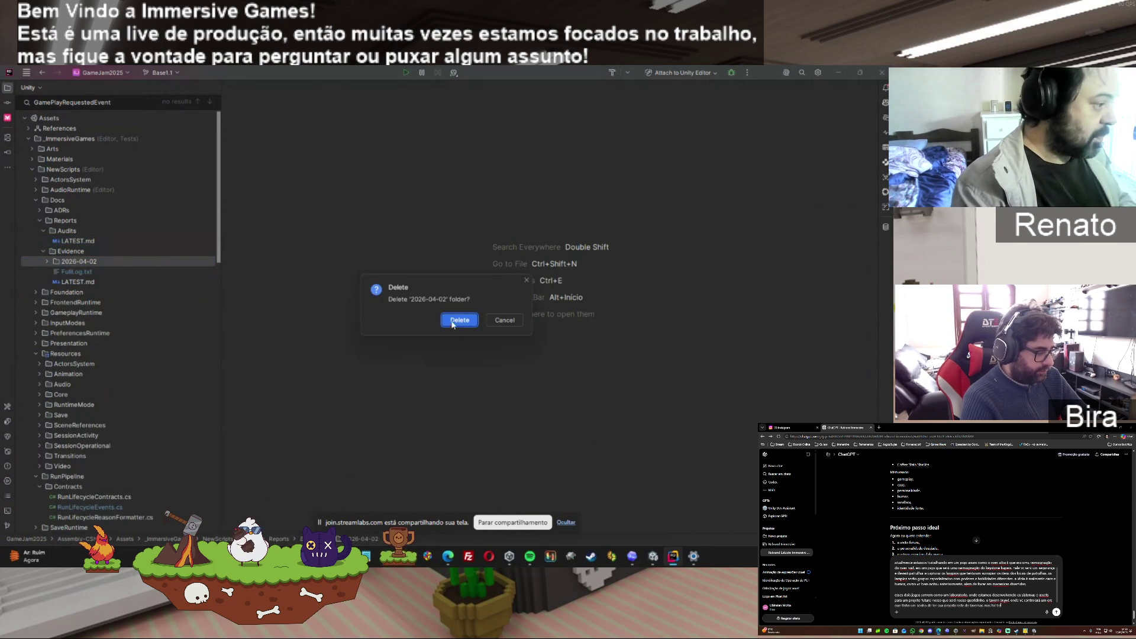
{"action": "left_click", "coordinate": [458, 320]}
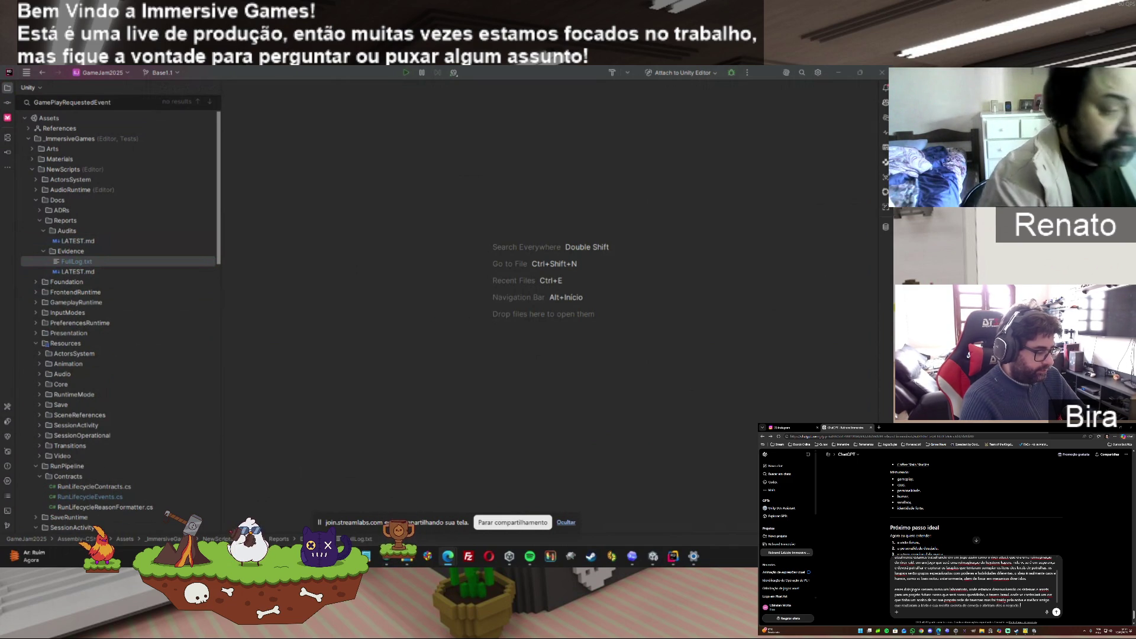
Move the checkpoint .md from Downloads onto Rider's ADRs folder, confirm the move, and minimize Rider
{"action": "left_click", "coordinate": [406, 556]}
{"action": "mouse_move", "coordinate": [391, 558]}
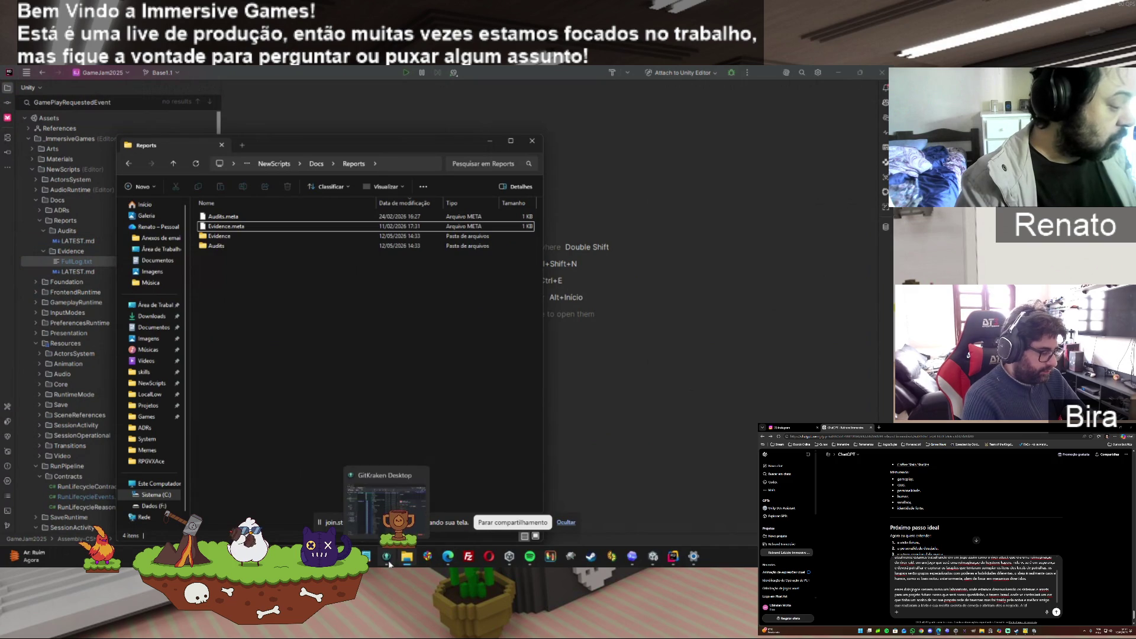
{"action": "left_click", "coordinate": [152, 316]}
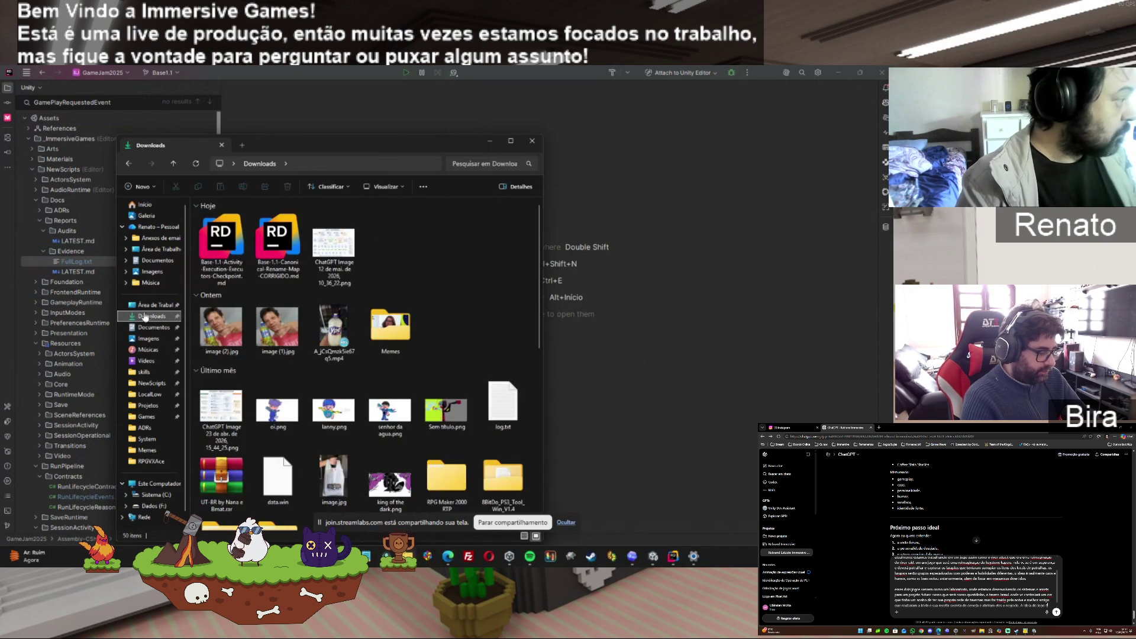
{"action": "left_click_drag", "start_coordinate": [213, 235], "coordinate": [34, 213]}
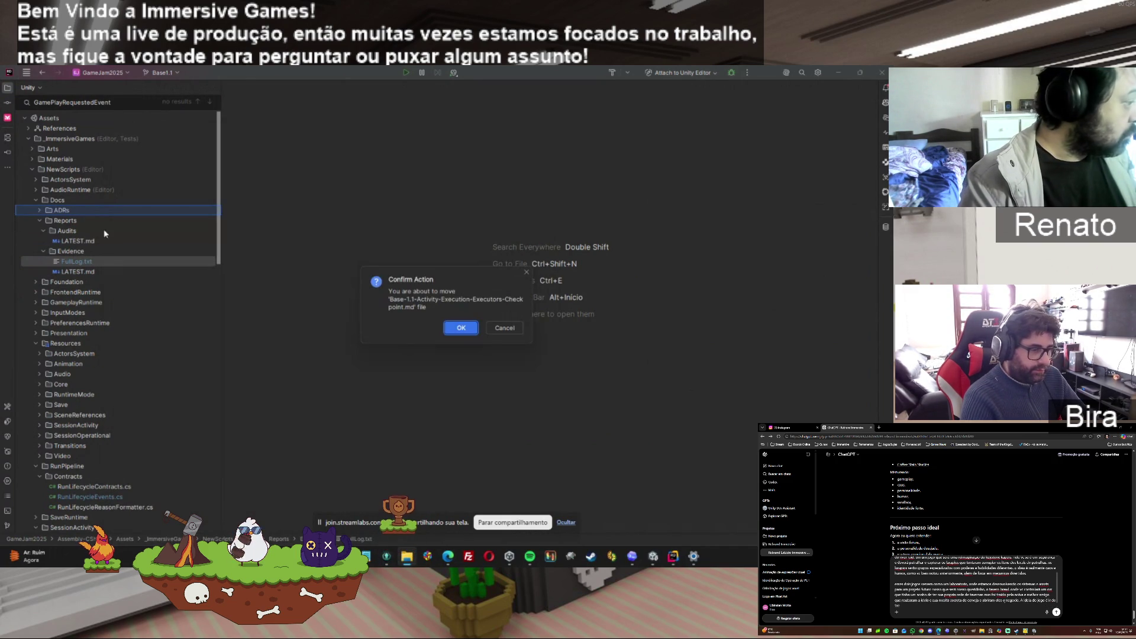
{"action": "left_click", "coordinate": [444, 327]}
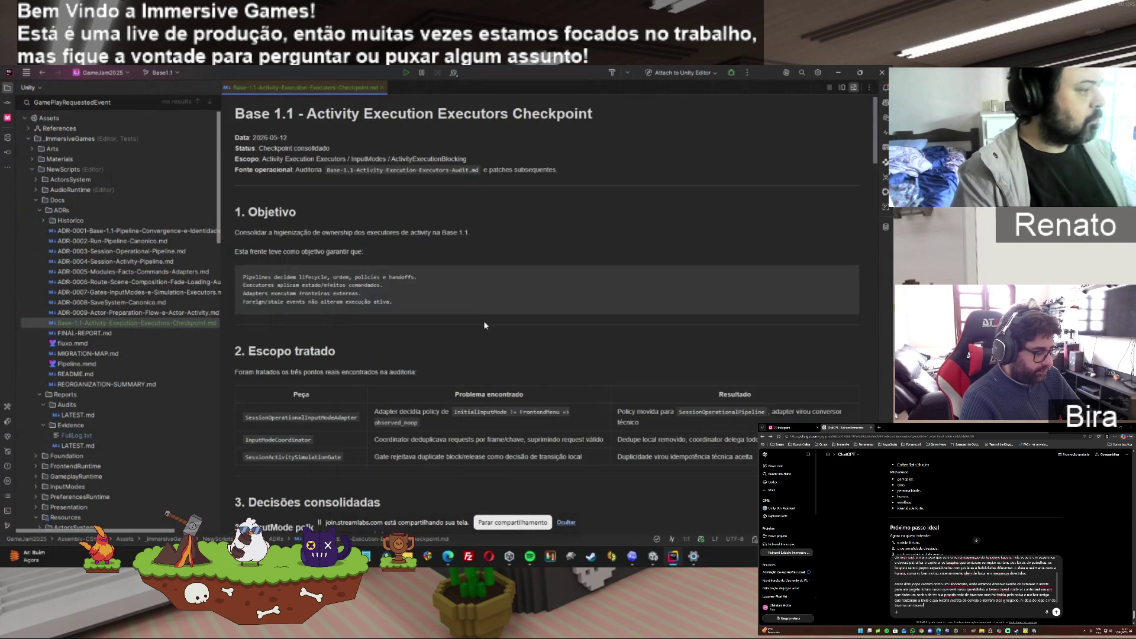
{"action": "mouse_move", "coordinate": [874, 146]}
{"action": "left_mouse_down"}
{"action": "mouse_move", "coordinate": [865, 512]}
{"action": "mouse_move", "coordinate": [864, 342]}
{"action": "left_mouse_up"}
{"action": "left_click", "coordinate": [837, 71]}
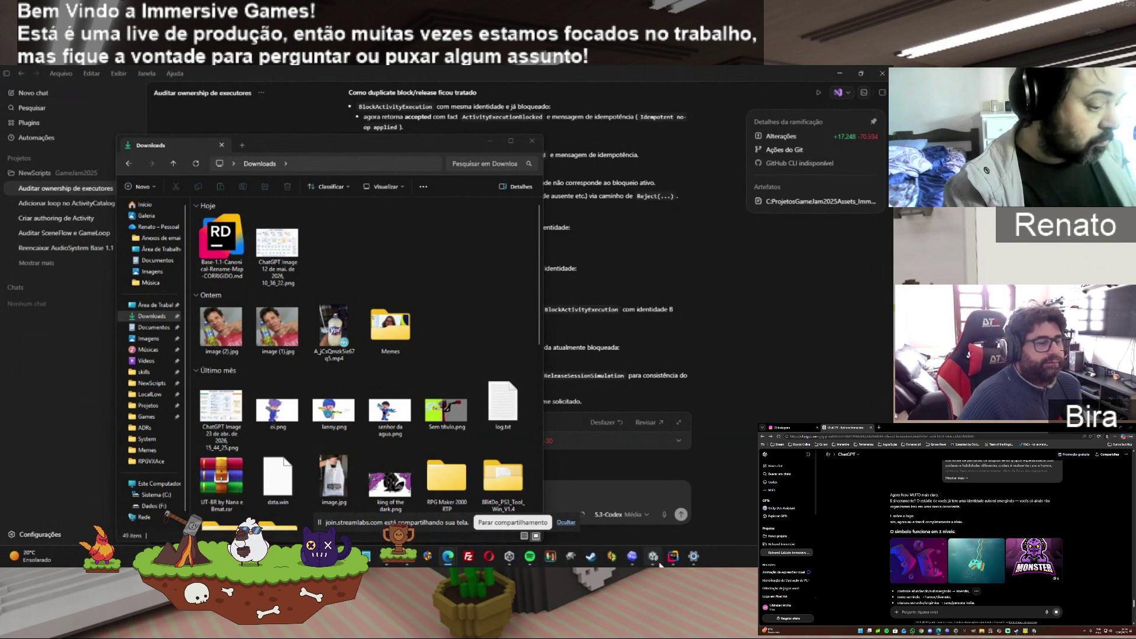
Start a new NewScripts chat with the Implementation Lean skill and send the pasted Actor Preparation prompt
{"action": "mouse_move", "coordinate": [673, 556]}
{"action": "left_click", "coordinate": [480, 496]}
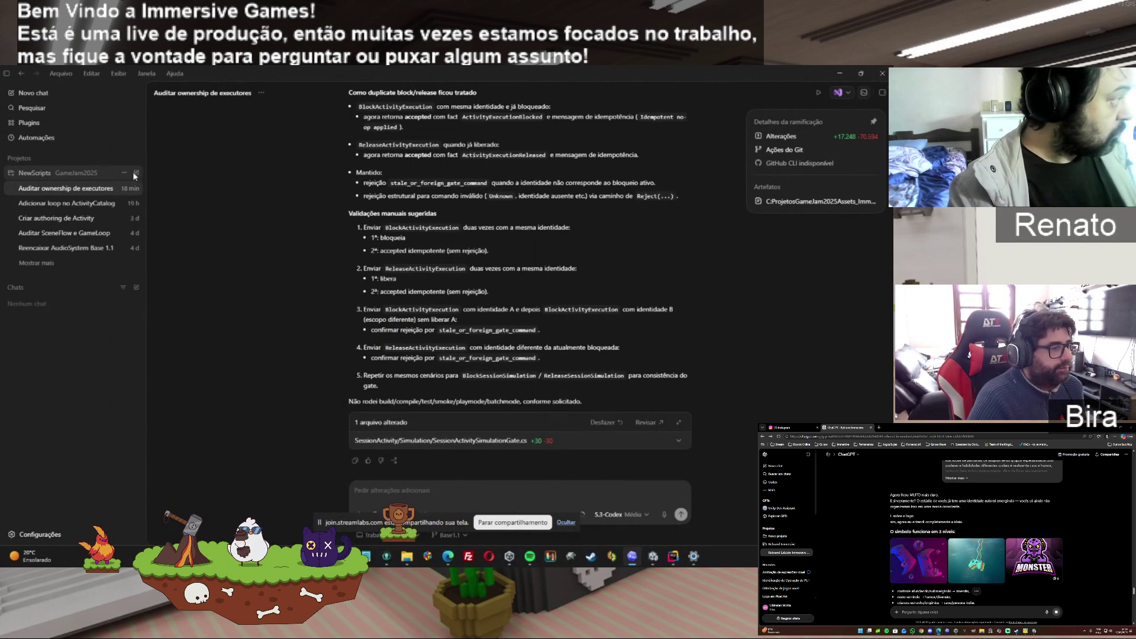
{"action": "left_click", "coordinate": [136, 173]}
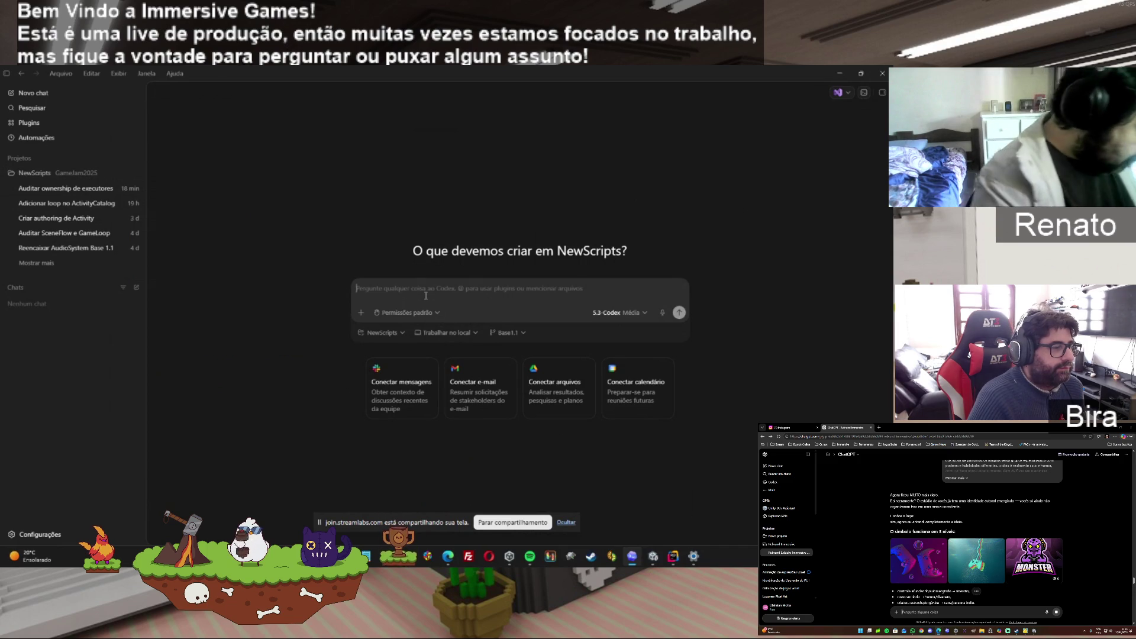
{"action": "type", "text": "$im"}
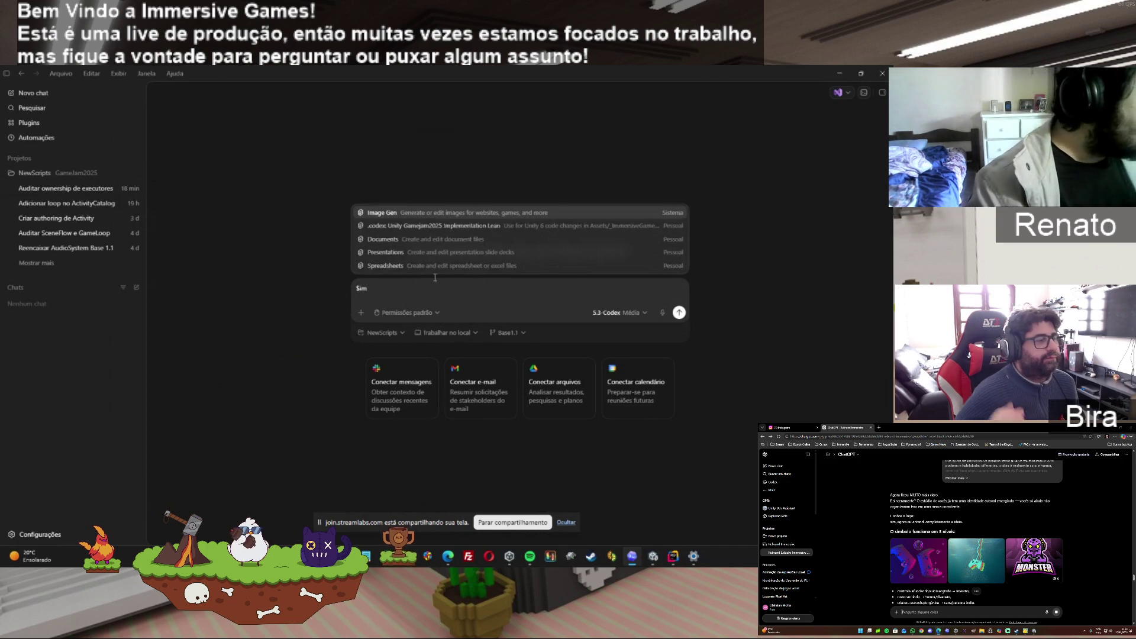
{"action": "left_click", "coordinate": [431, 229]}
{"action": "key", "text": "ctrl+v"}
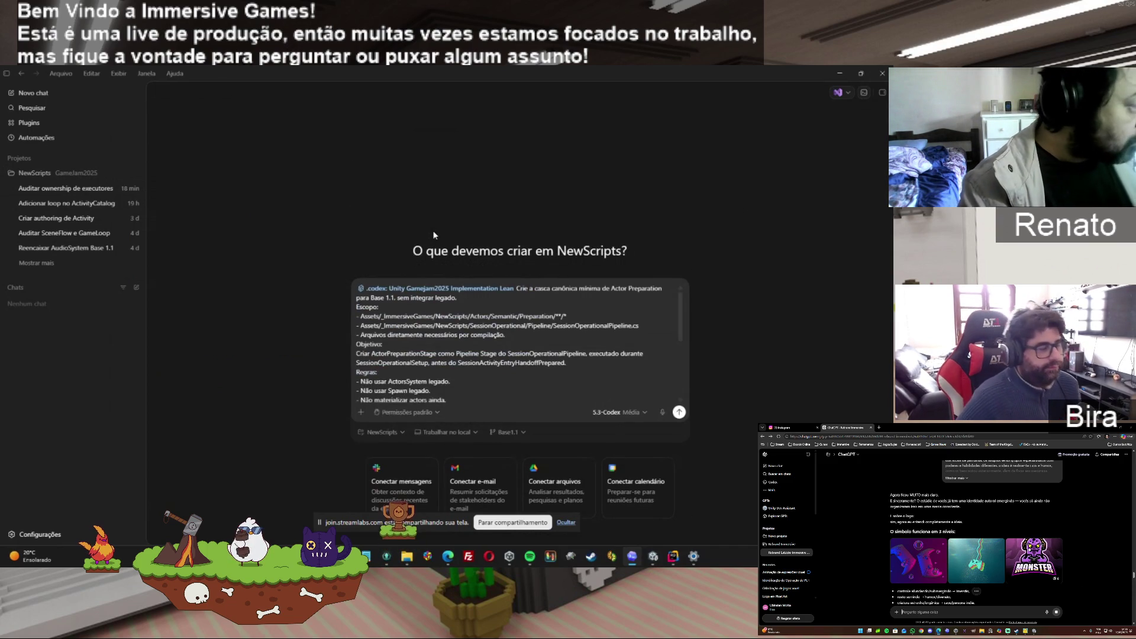
{"action": "left_click", "coordinate": [680, 413]}
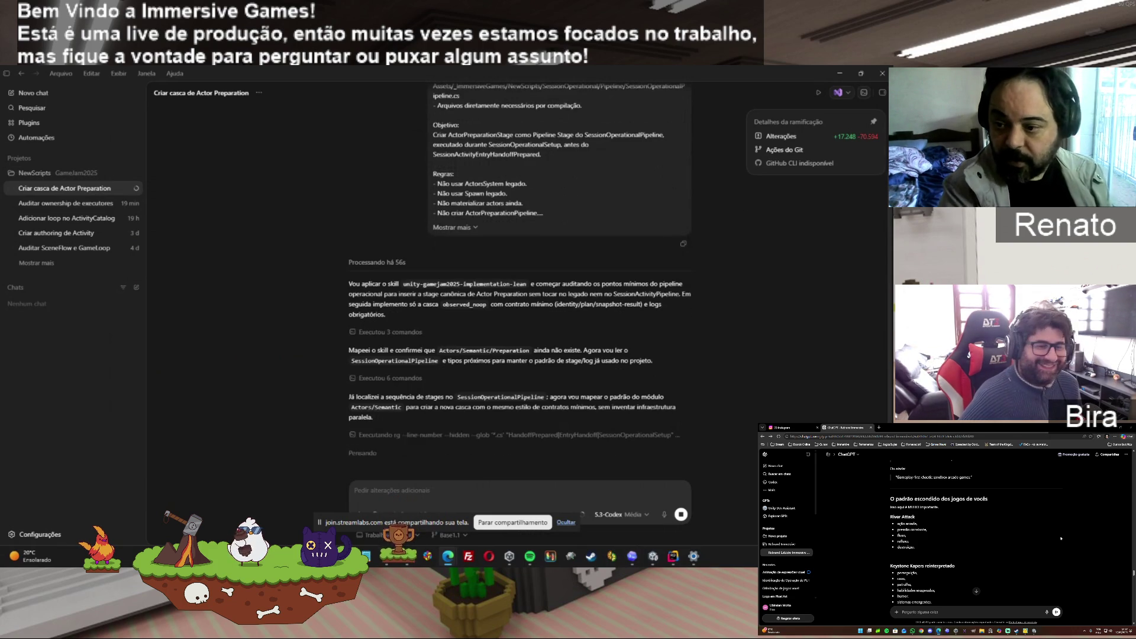
Scroll through Codex's streamed output until the agent begins editing SessionOperationalContracts.cs
{"action": "scroll", "coordinate": [1019, 538], "scroll_direction": "down", "scroll_amount": 1}
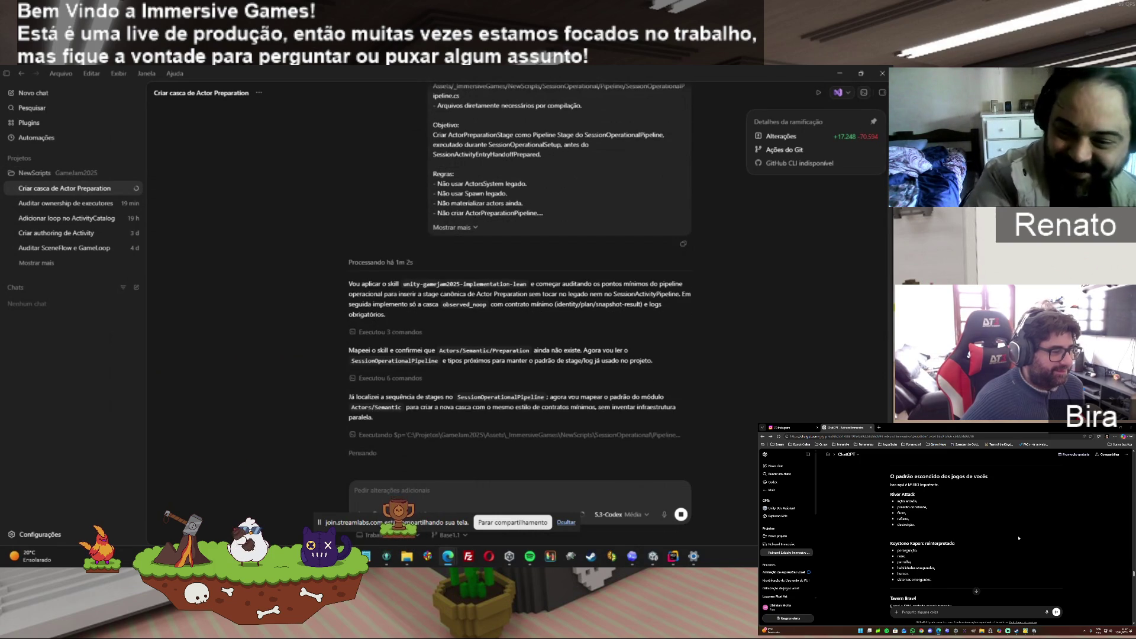
{"action": "scroll", "coordinate": [1018, 537], "scroll_direction": "down", "scroll_amount": 1}
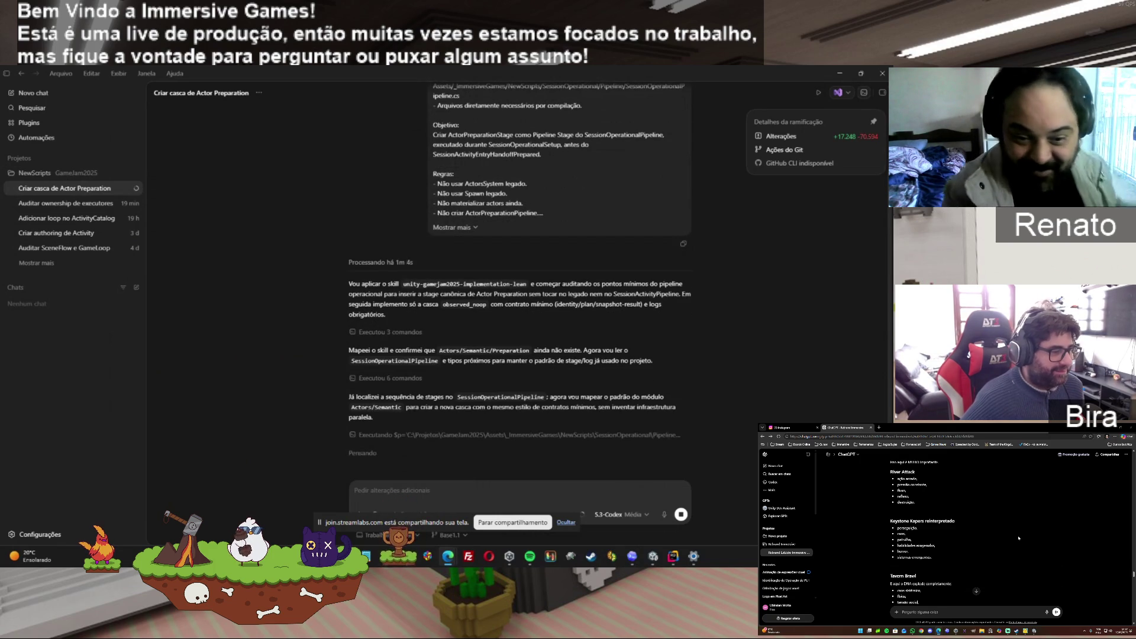
{"action": "scroll", "coordinate": [1019, 538], "scroll_direction": "down", "scroll_amount": 1}
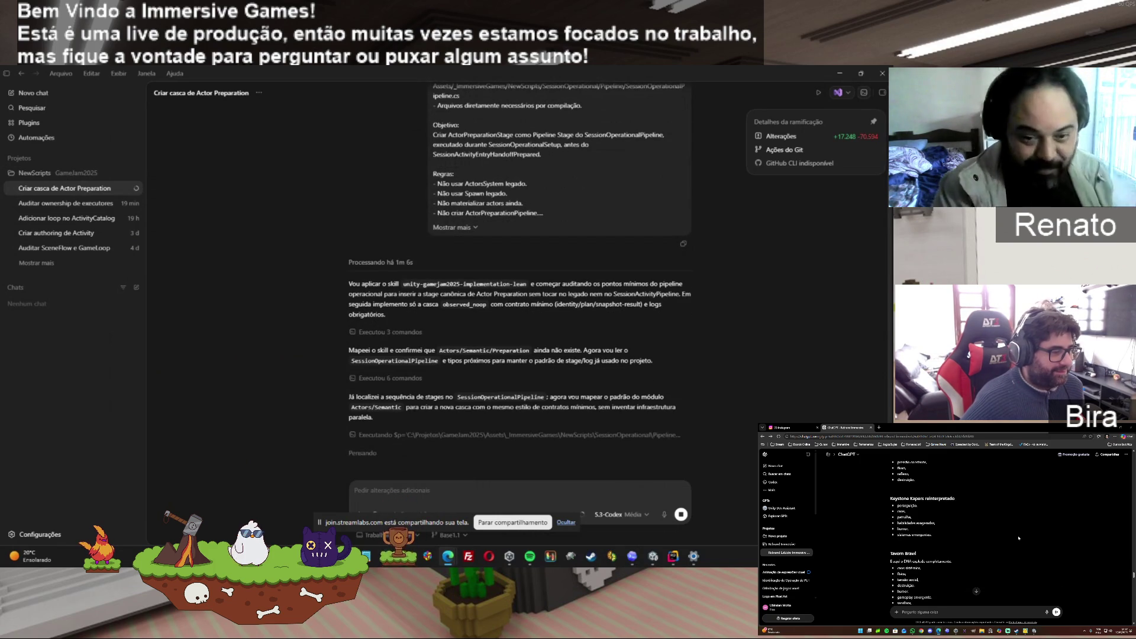
{"action": "scroll", "coordinate": [1018, 537], "scroll_direction": "down", "scroll_amount": 1}
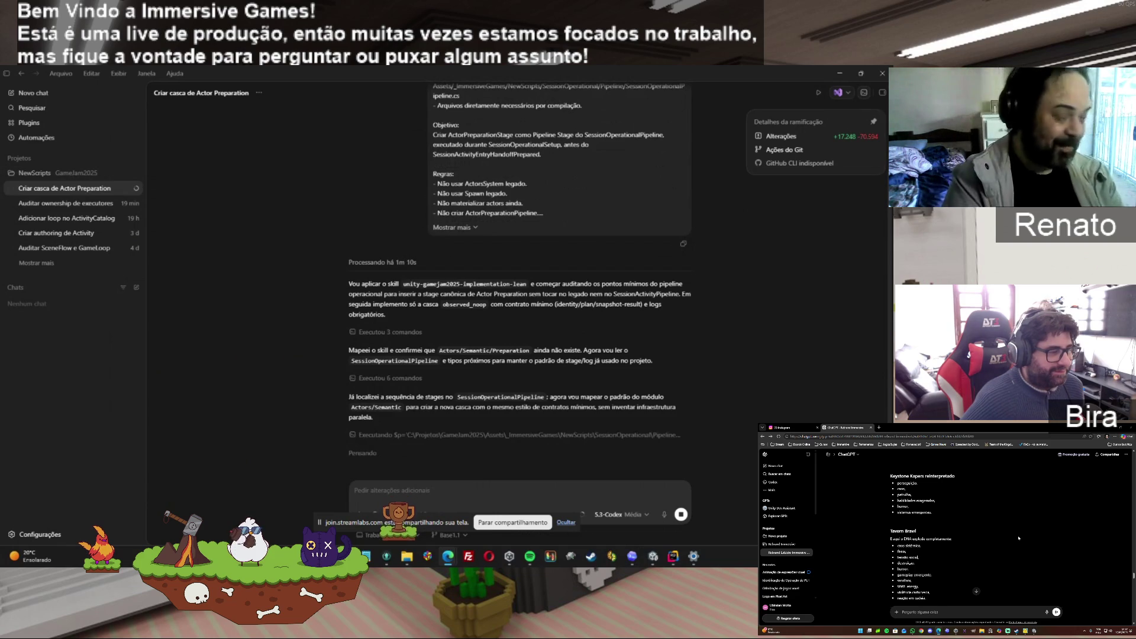
{"action": "scroll", "coordinate": [1019, 538], "scroll_direction": "down", "scroll_amount": 1}
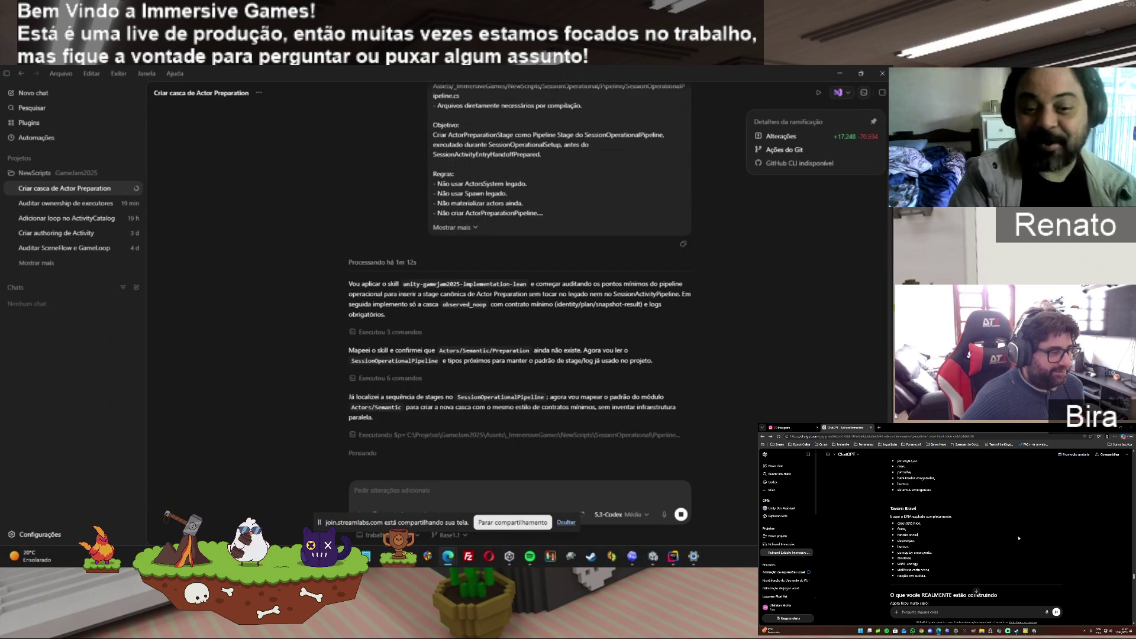
{"action": "scroll", "coordinate": [1019, 538], "scroll_direction": "down", "scroll_amount": 1}
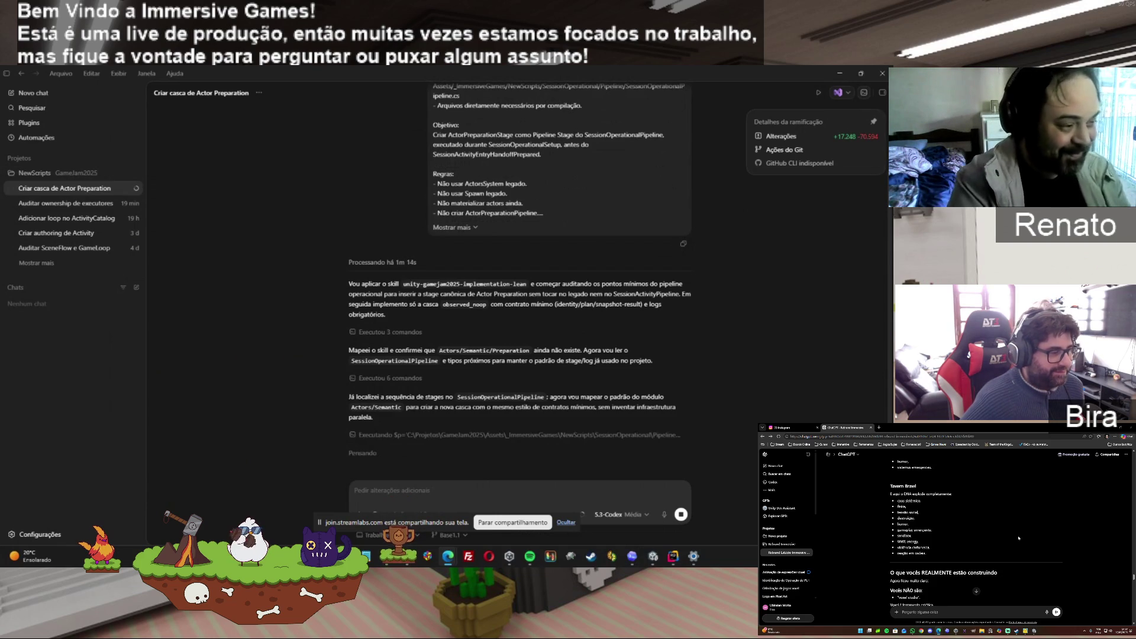
{"action": "scroll", "coordinate": [1018, 538], "scroll_direction": "down", "scroll_amount": 1}
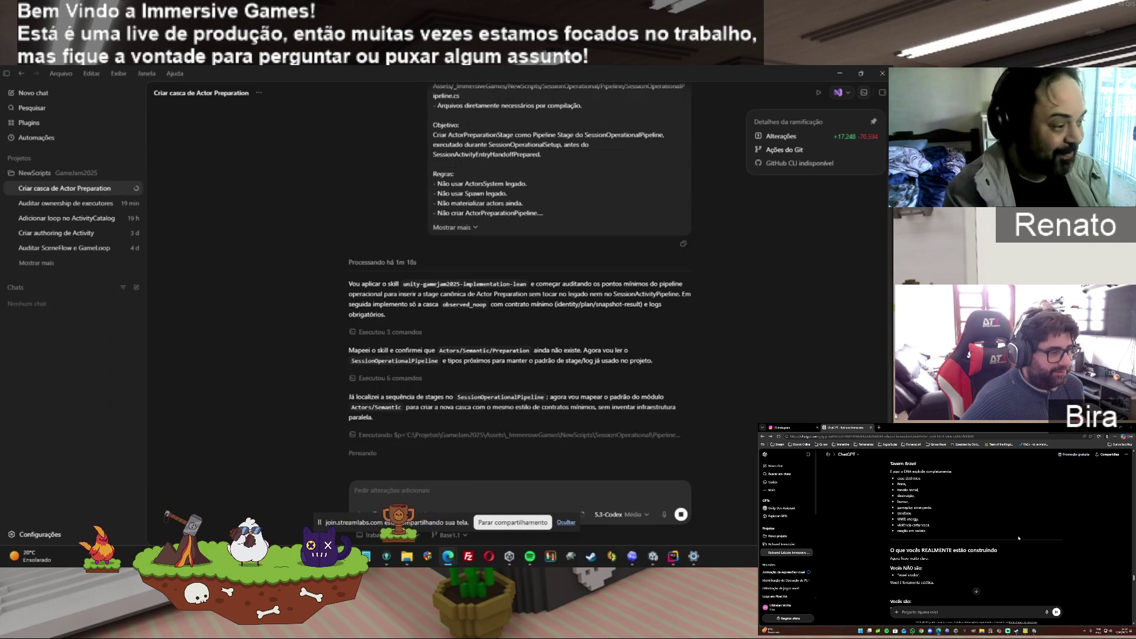
{"action": "scroll", "coordinate": [1019, 538], "scroll_direction": "down", "scroll_amount": 2}
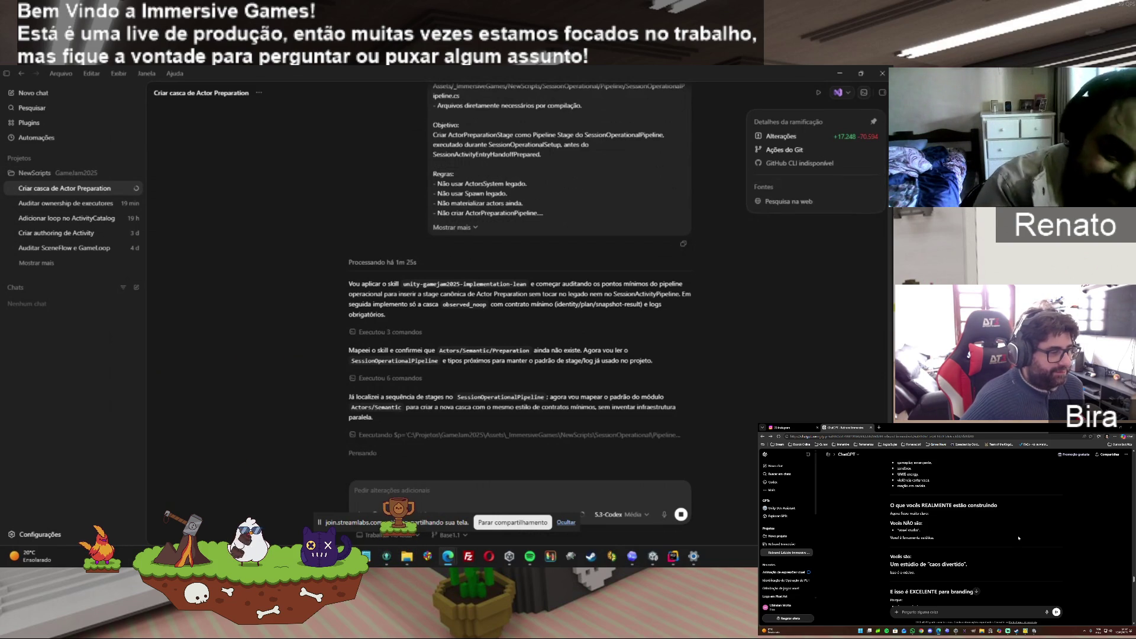
{"action": "scroll", "coordinate": [1019, 538], "scroll_direction": "down", "scroll_amount": 1}
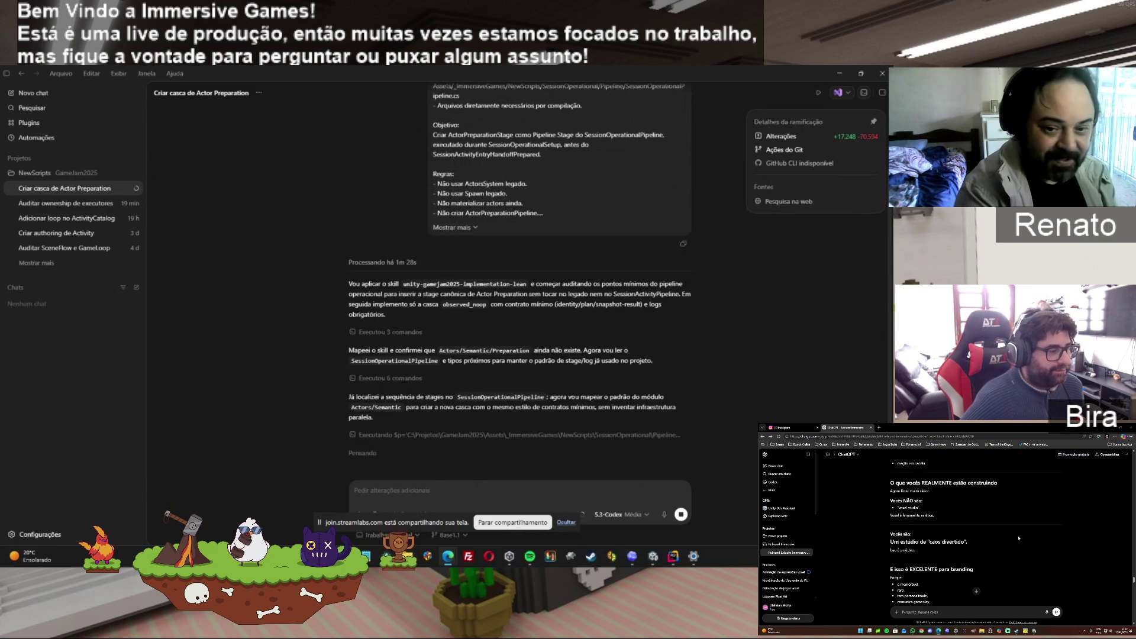
{"action": "scroll", "coordinate": [1018, 538], "scroll_direction": "down", "scroll_amount": 1}
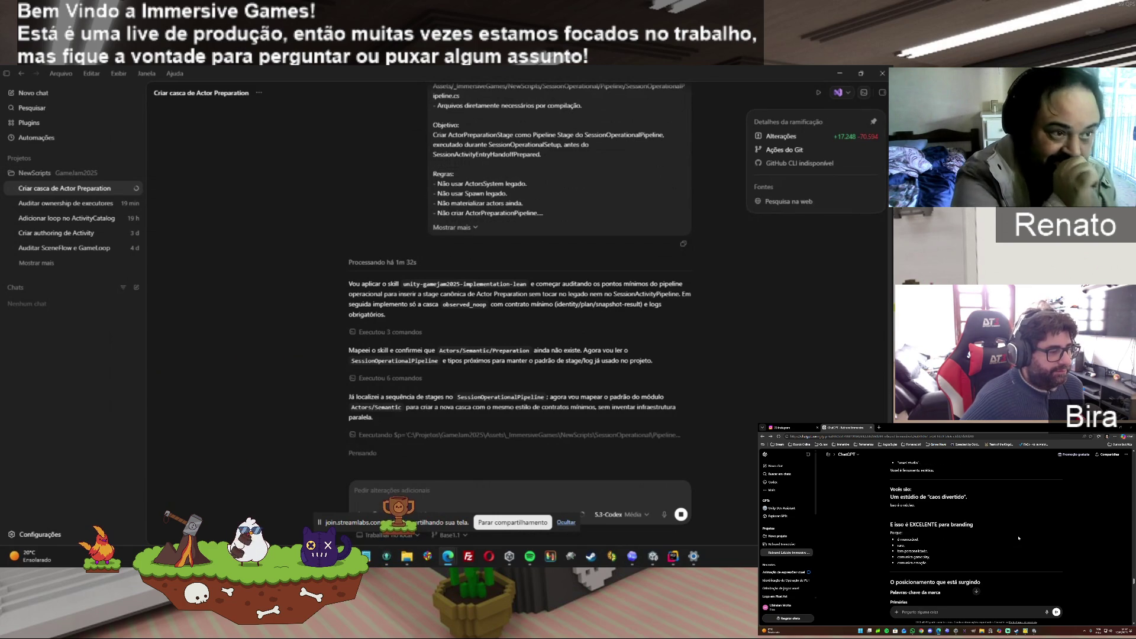
{"action": "scroll", "coordinate": [1018, 538], "scroll_direction": "down", "scroll_amount": 2}
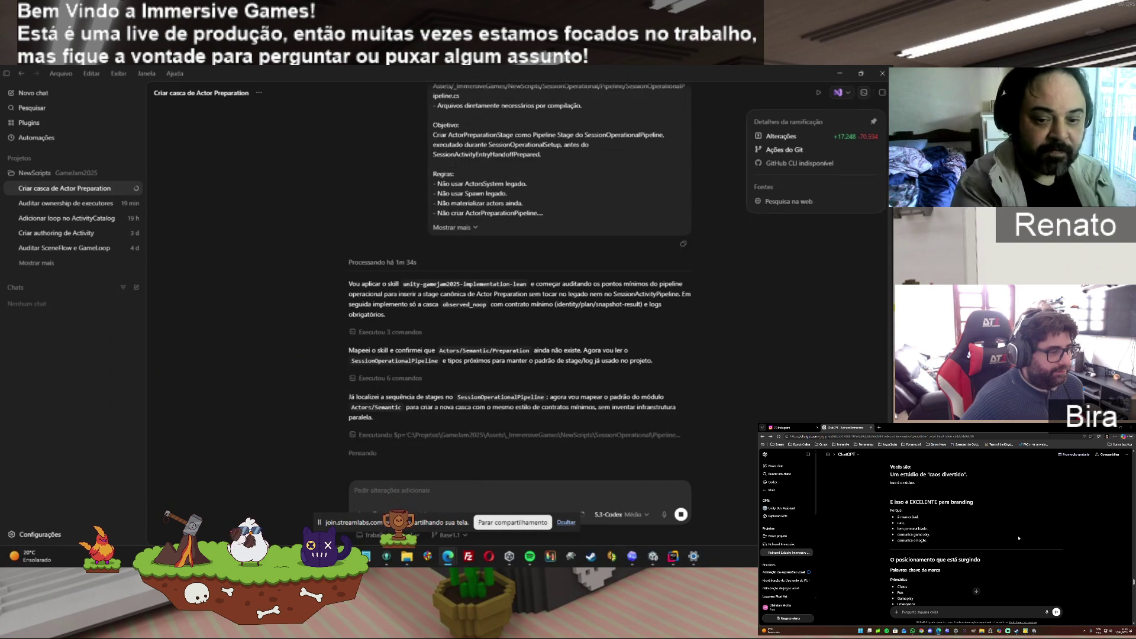
{"action": "scroll", "coordinate": [1018, 538], "scroll_direction": "down", "scroll_amount": 1}
{"action": "scroll", "coordinate": [1018, 538], "scroll_direction": "down", "scroll_amount": 1}
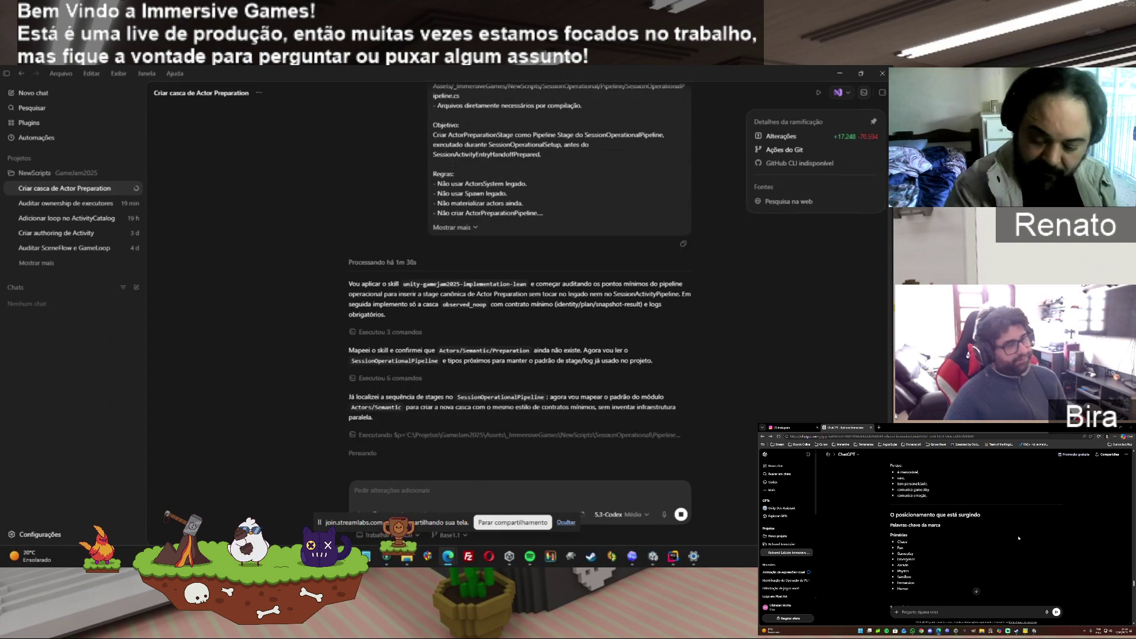
{"action": "scroll", "coordinate": [1018, 537], "scroll_direction": "down", "scroll_amount": 2}
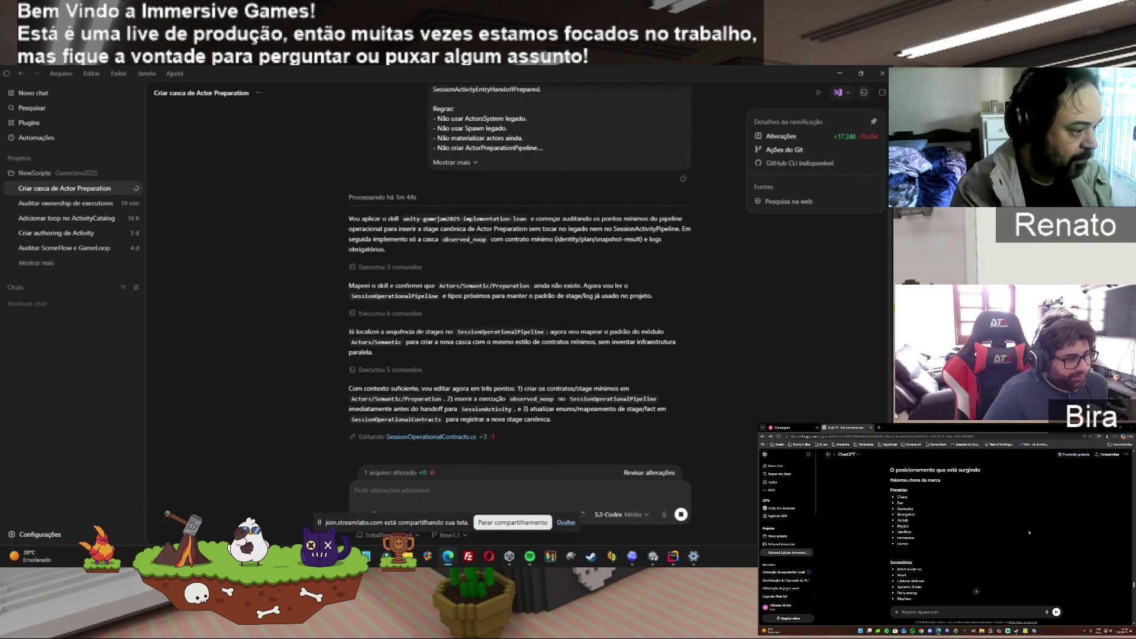
Follow the agent as it creates the Actor Preparation files and patches SessionOperationalPipeline
{"action": "scroll", "coordinate": [1029, 532], "scroll_direction": "down", "scroll_amount": 1}
{"action": "scroll", "coordinate": [1029, 533], "scroll_direction": "down", "scroll_amount": 1}
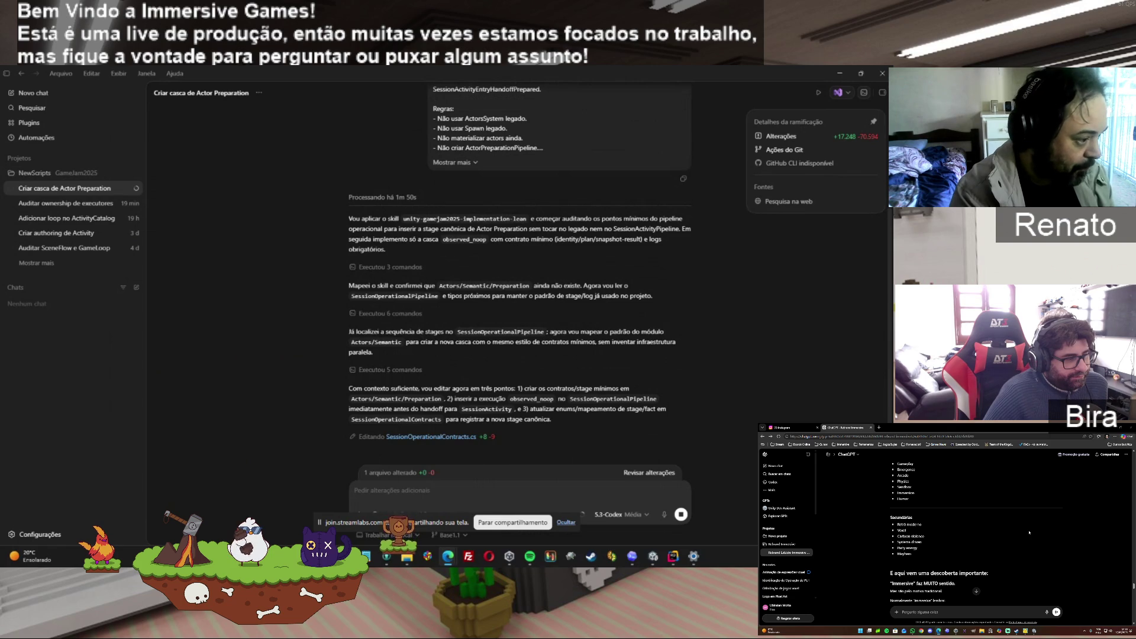
{"action": "scroll", "coordinate": [1029, 533], "scroll_direction": "down", "scroll_amount": 2}
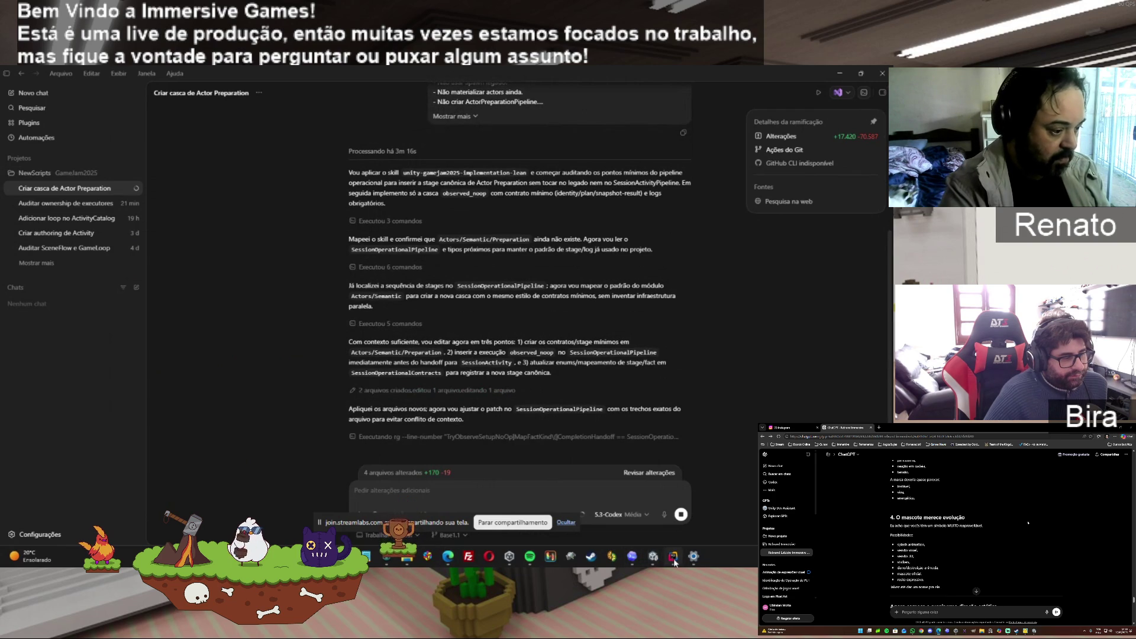
{"action": "mouse_move", "coordinate": [675, 562]}
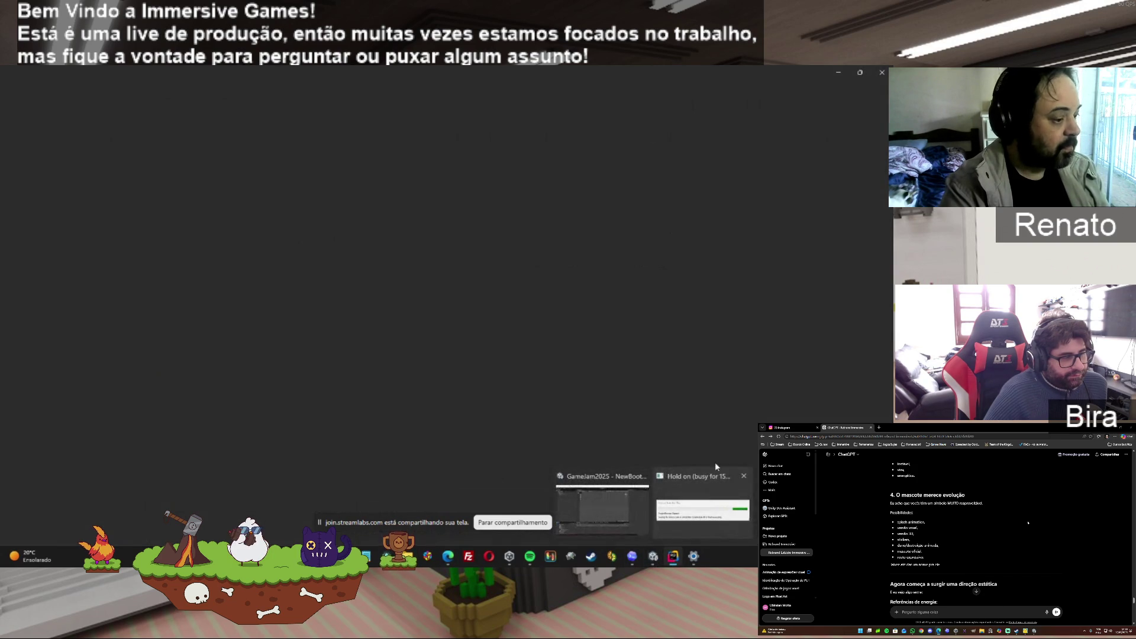
Collapse the Scripts, SessionActivity and Resources folders, and reopen RunPipeline to view its contracts
{"action": "left_click_drag", "start_coordinate": [221, 222], "coordinate": [225, 386]}
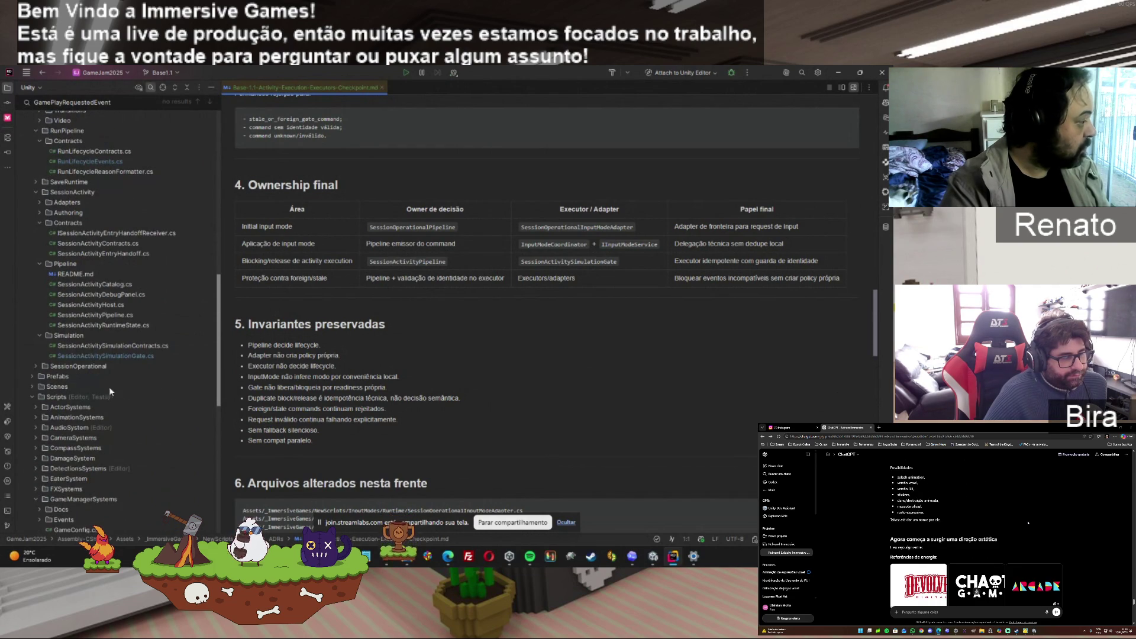
{"action": "left_click", "coordinate": [32, 396]}
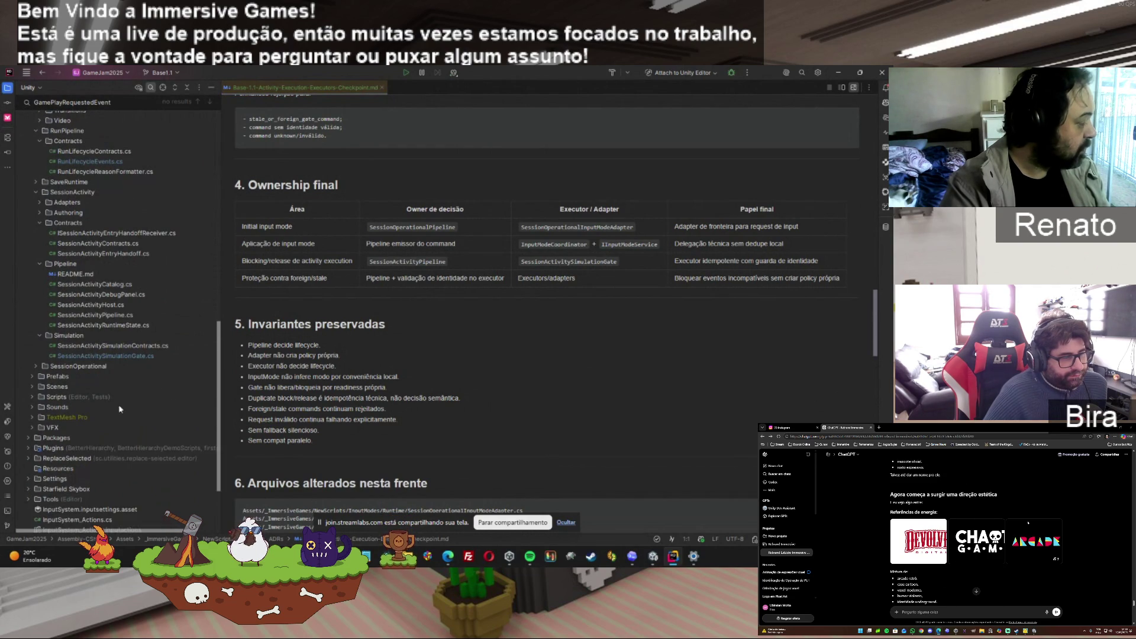
{"action": "scroll", "coordinate": [218, 375], "scroll_direction": "up", "scroll_amount": 2}
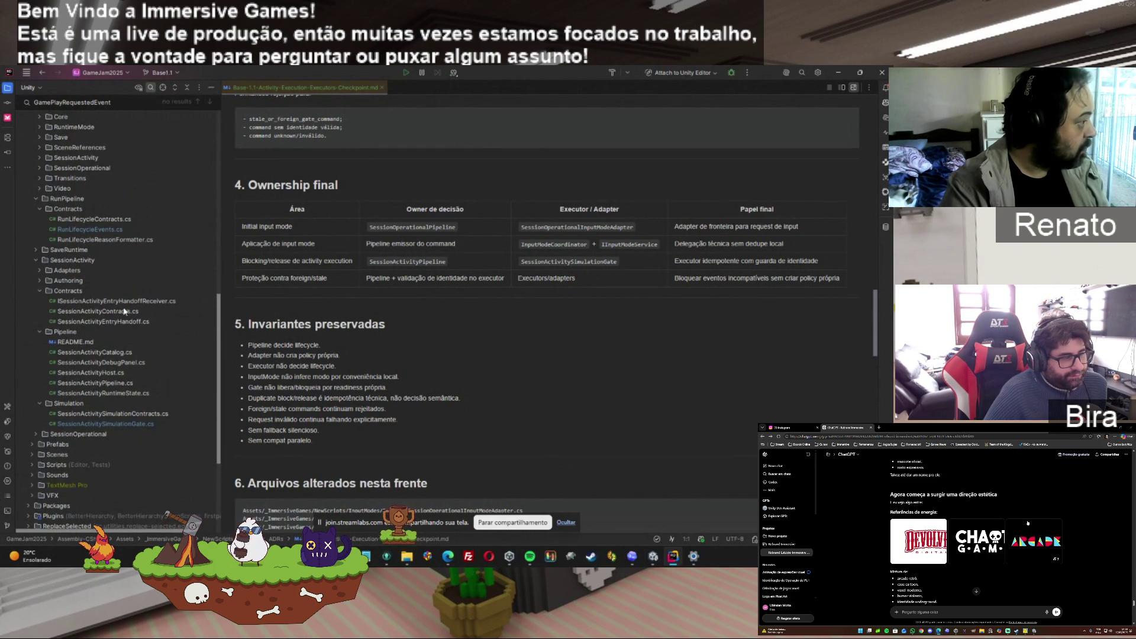
{"action": "left_click", "coordinate": [38, 260]}
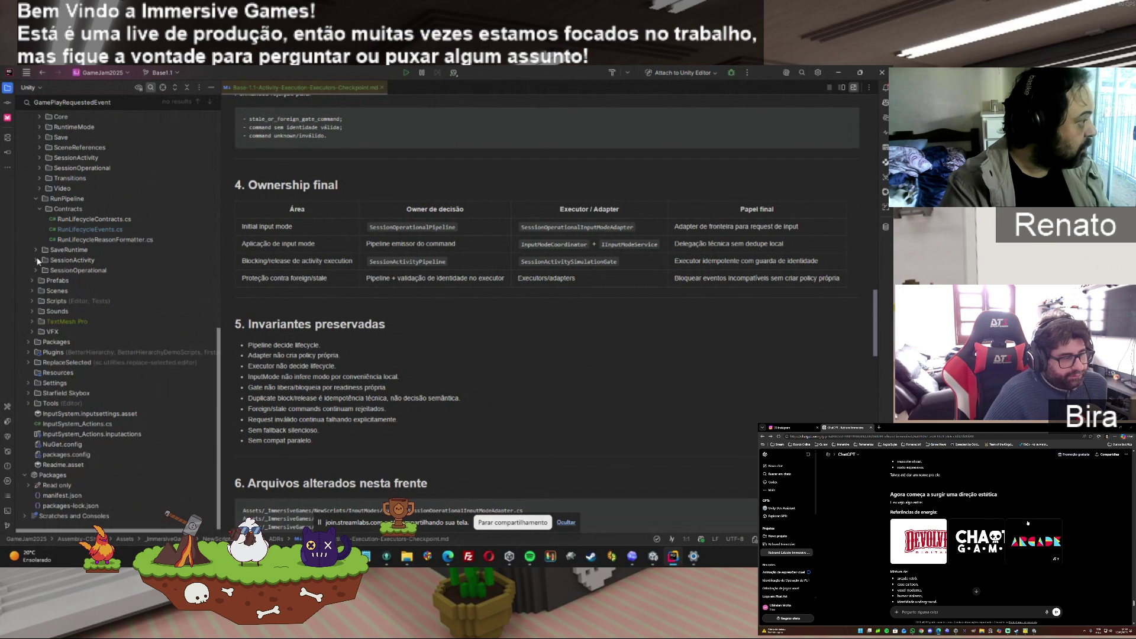
{"action": "left_click", "coordinate": [36, 200]}
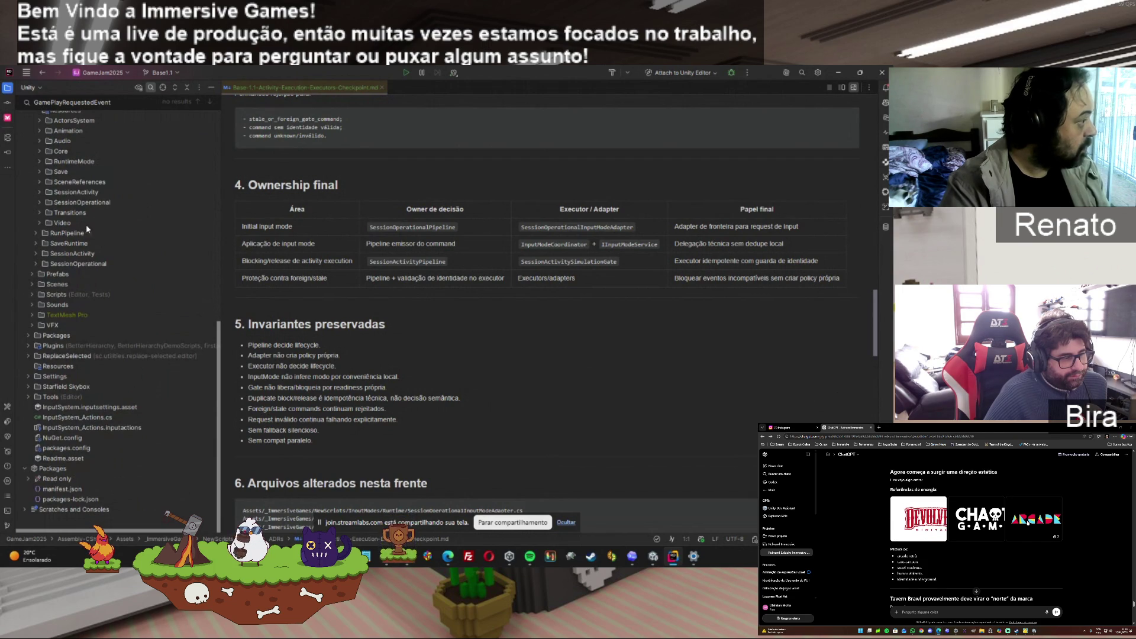
{"action": "left_click", "coordinate": [37, 234]}
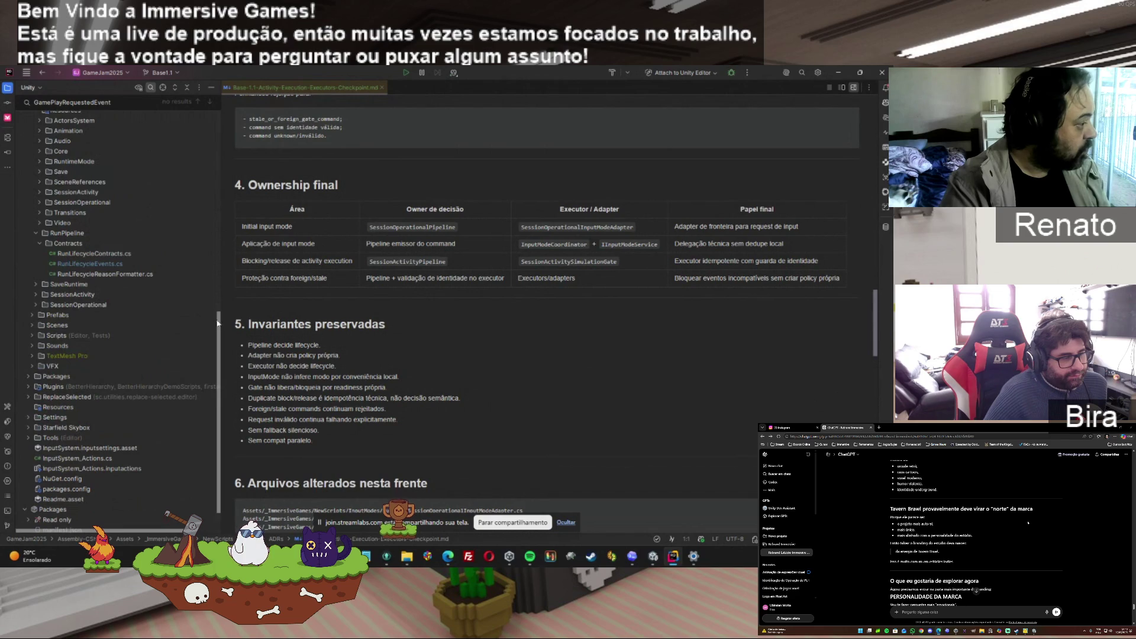
{"action": "scroll", "coordinate": [50, 270], "scroll_direction": "up", "scroll_amount": 5}
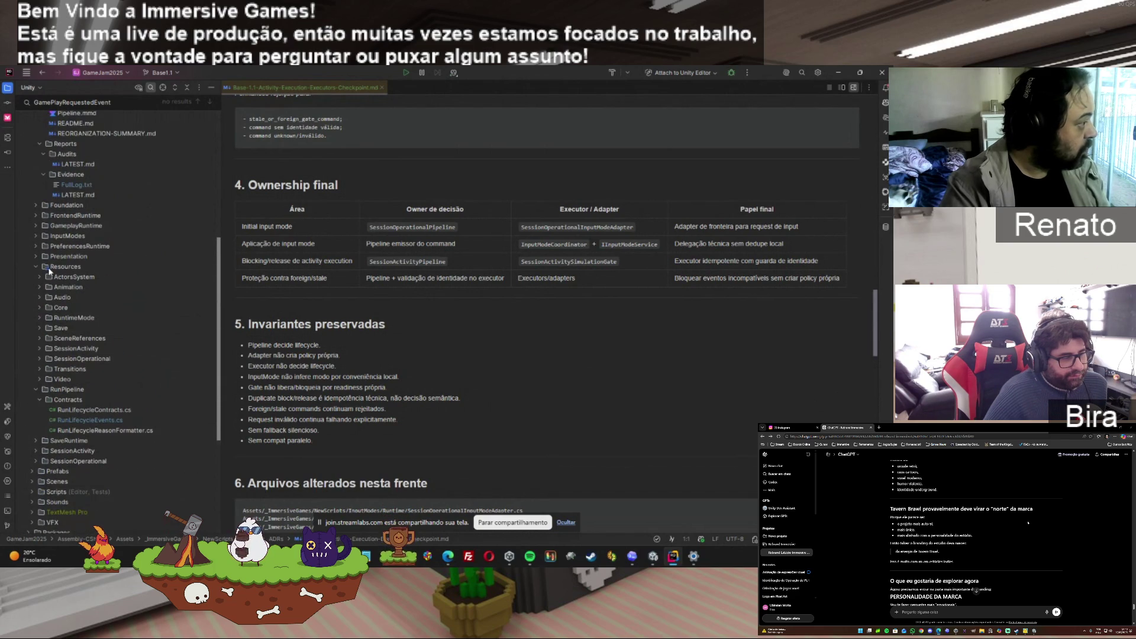
{"action": "double_click", "coordinate": [50, 268]}
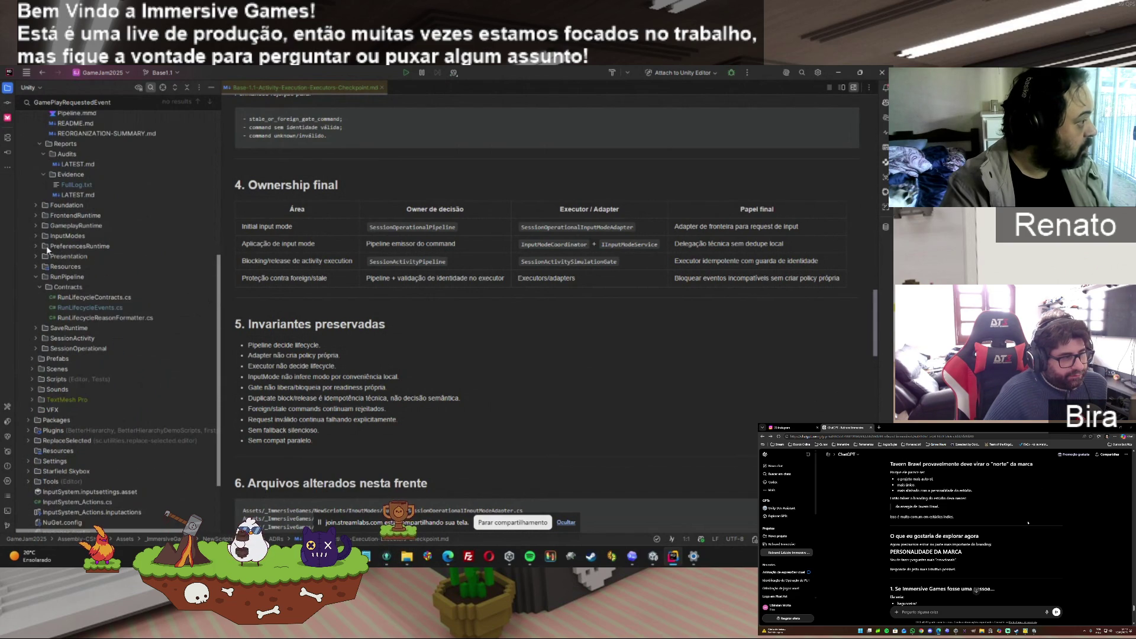
Inspect the GameplayRuntime, FrontendRuntime and SessionOperational folders, folding each away again
{"action": "left_click", "coordinate": [36, 227]}
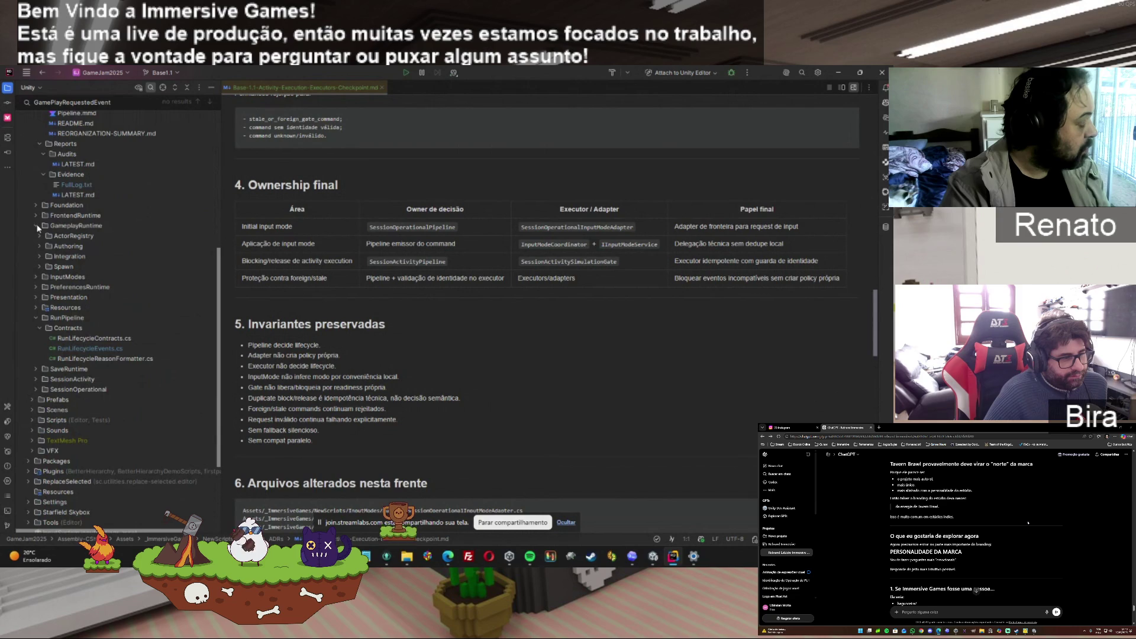
{"action": "left_click", "coordinate": [37, 226]}
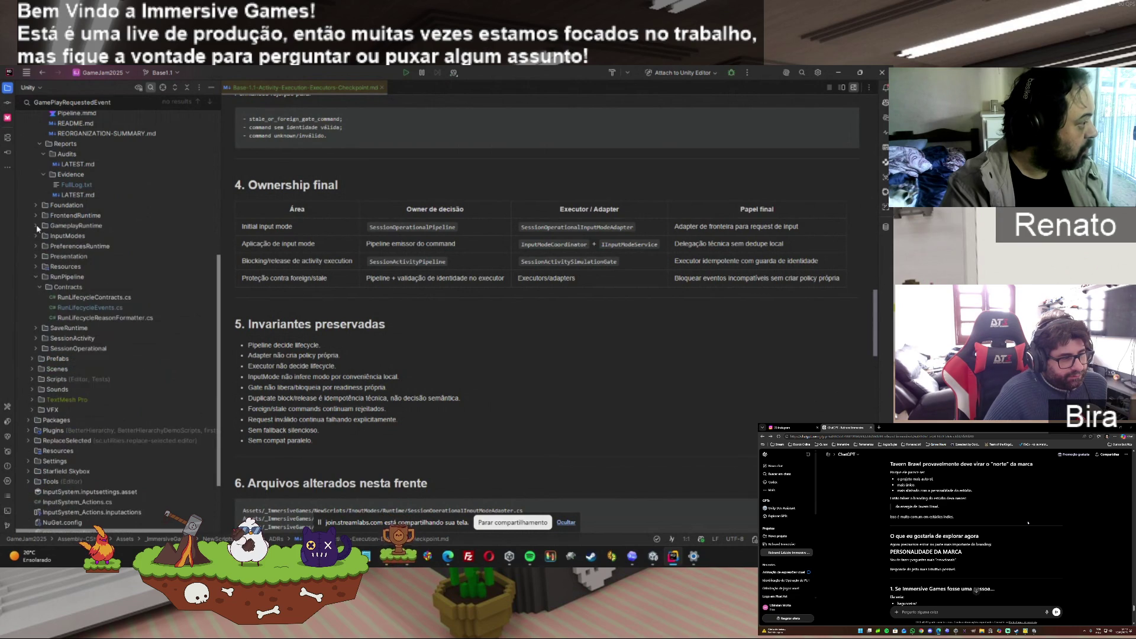
{"action": "left_click", "coordinate": [34, 215]}
{"action": "left_click", "coordinate": [34, 211]}
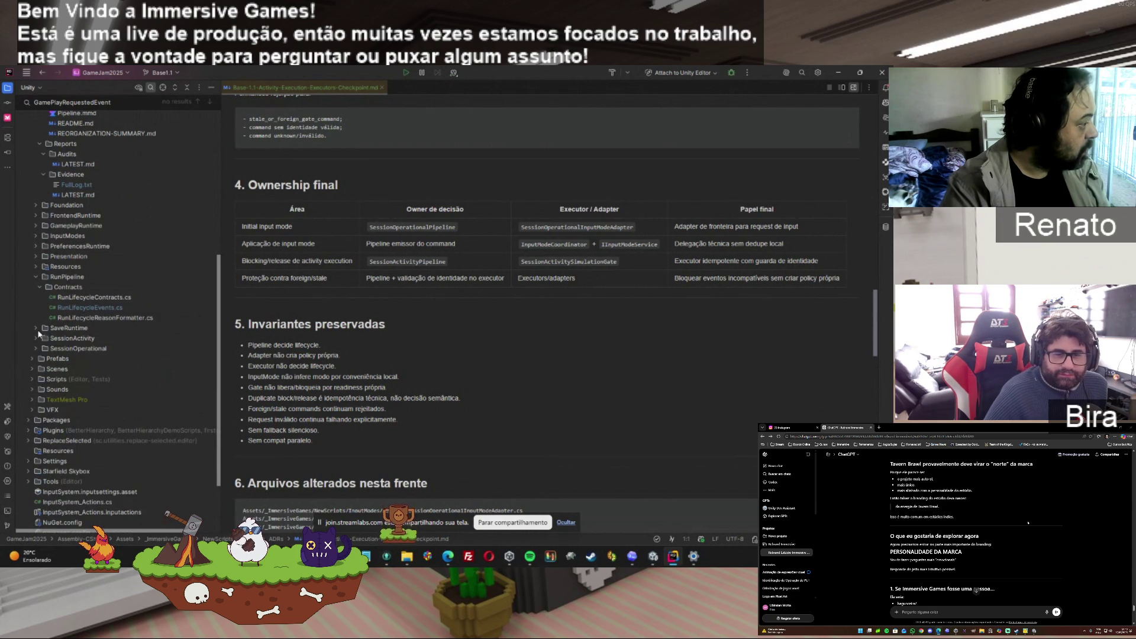
{"action": "left_click", "coordinate": [37, 349]}
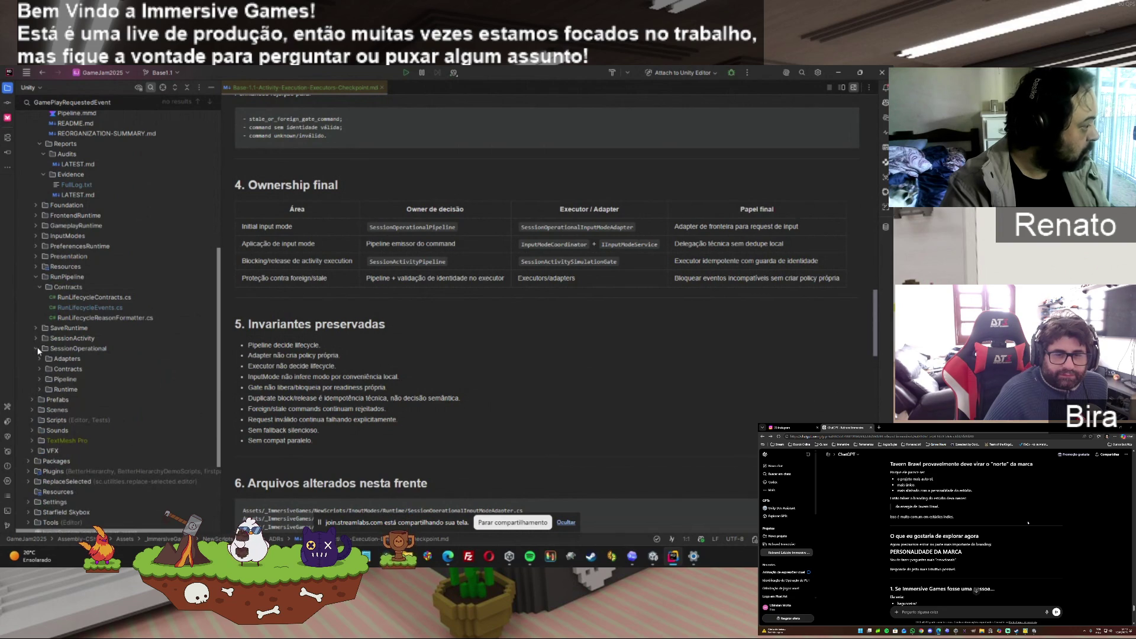
{"action": "left_click", "coordinate": [39, 369]}
{"action": "left_click", "coordinate": [37, 368]}
{"action": "left_click", "coordinate": [36, 348]}
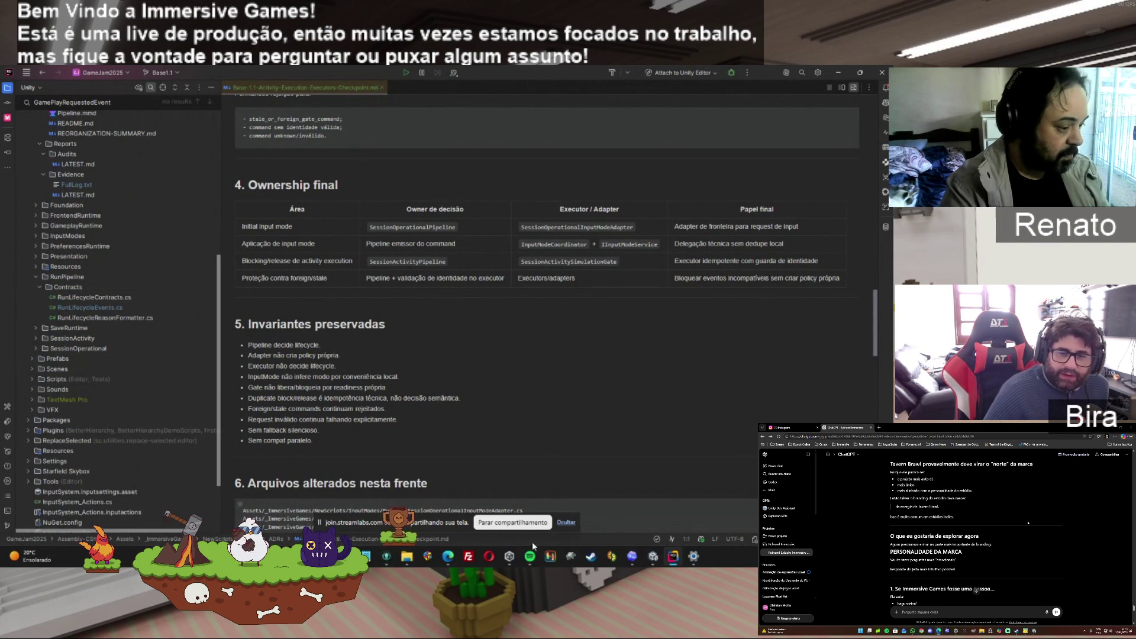
Dismiss the Edge window previews and let Rider refresh the solution from the Unity Editor
{"action": "mouse_move", "coordinate": [456, 558]}
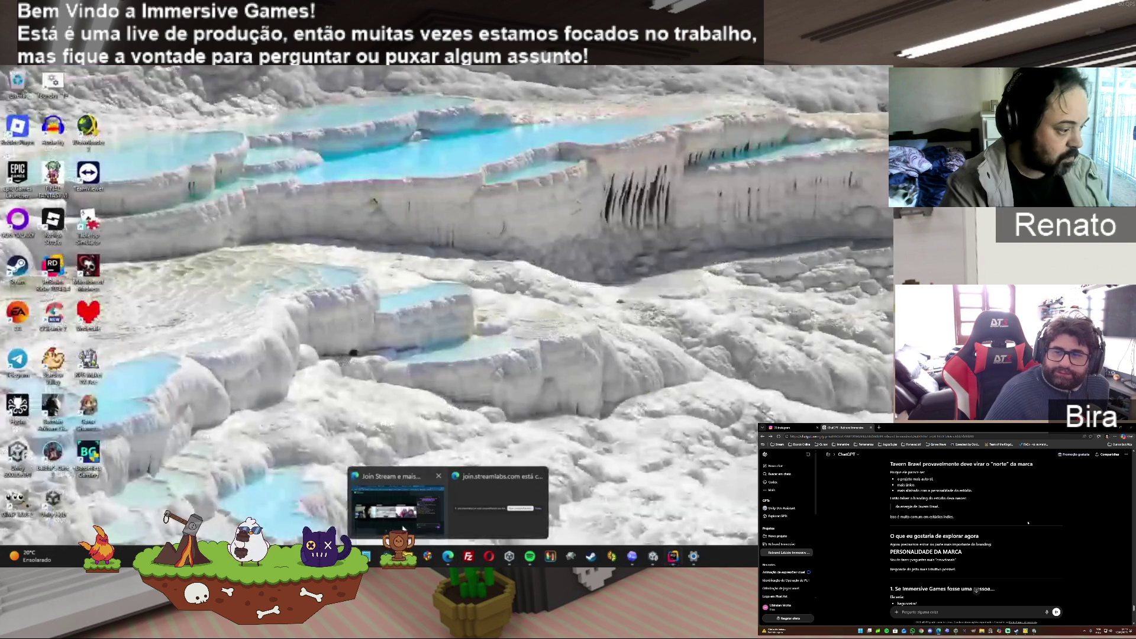
{"action": "left_click", "coordinate": [500, 503]}
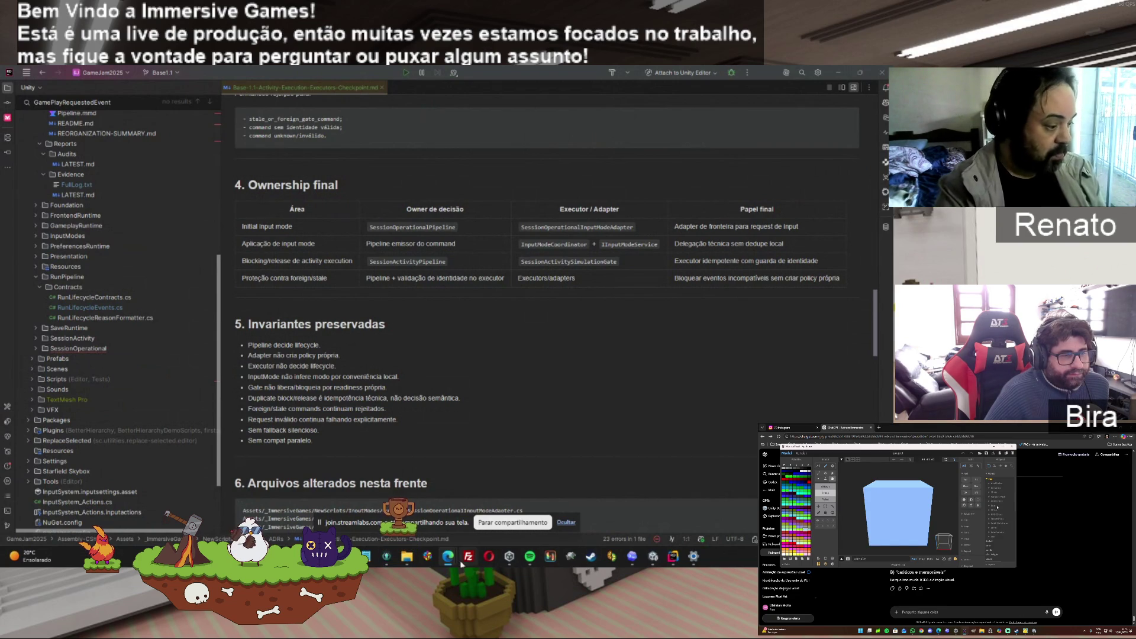
Check the Actor Preparation task's progress in Codex, then return to Rider's checkpoint document
{"action": "left_click", "coordinate": [634, 557]}
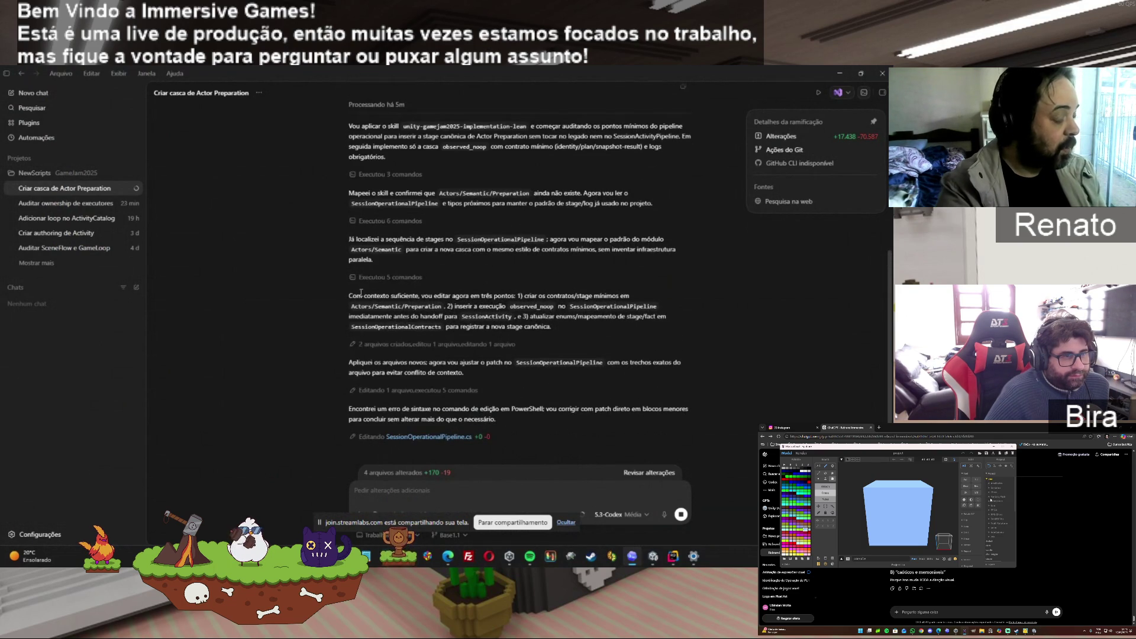
{"action": "left_click", "coordinate": [673, 556]}
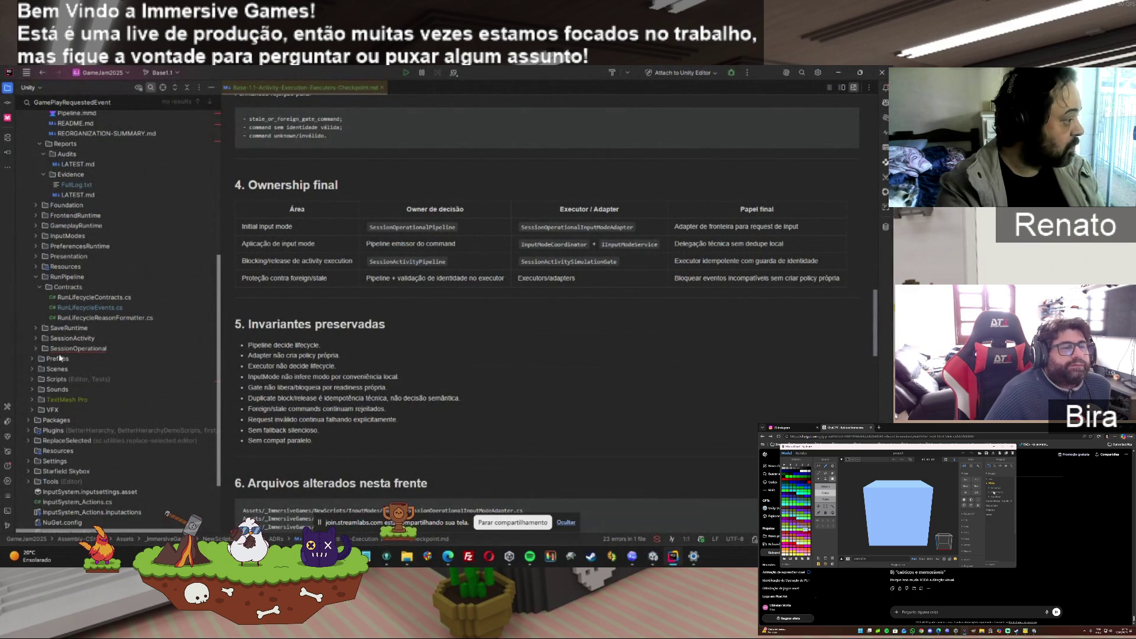
Peek into SessionOperational's pipeline scripts and the ActorsSystem folder, scrolling up toward Actors/Semantic/Preparation
{"action": "left_click", "coordinate": [33, 348]}
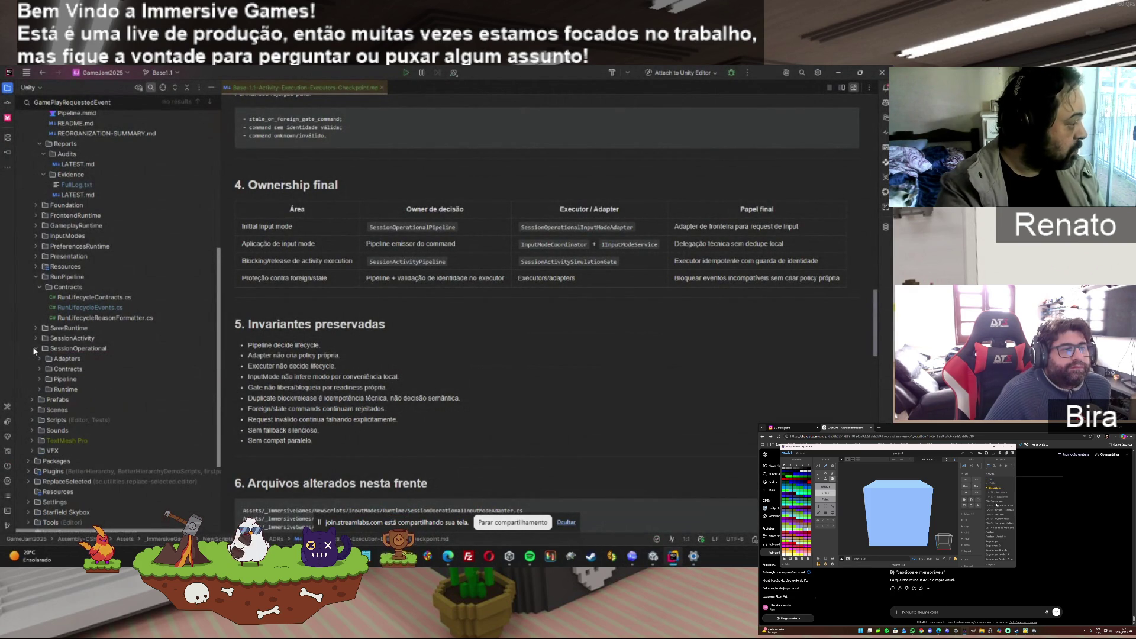
{"action": "left_click", "coordinate": [40, 380]}
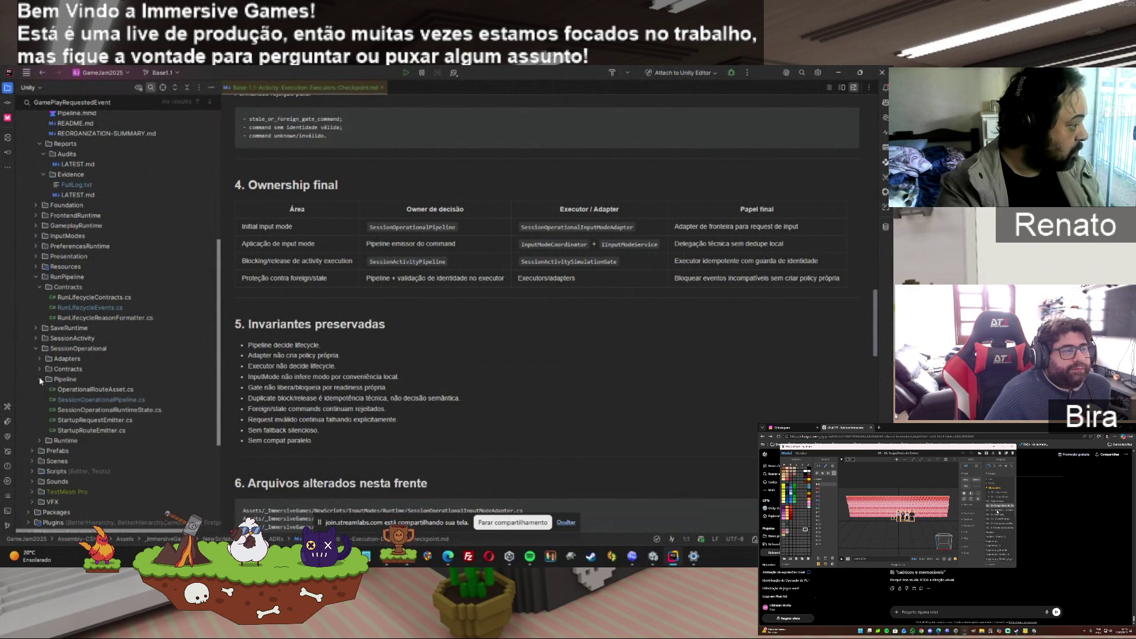
{"action": "left_click", "coordinate": [40, 379]}
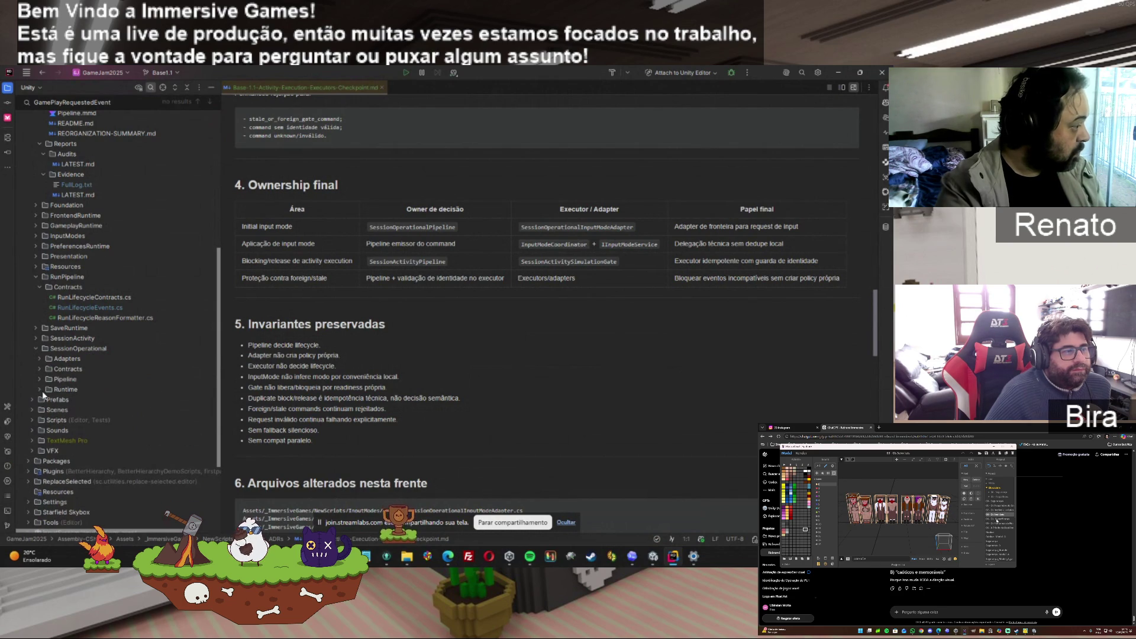
{"action": "scroll", "coordinate": [210, 190], "scroll_direction": "up", "scroll_amount": 8}
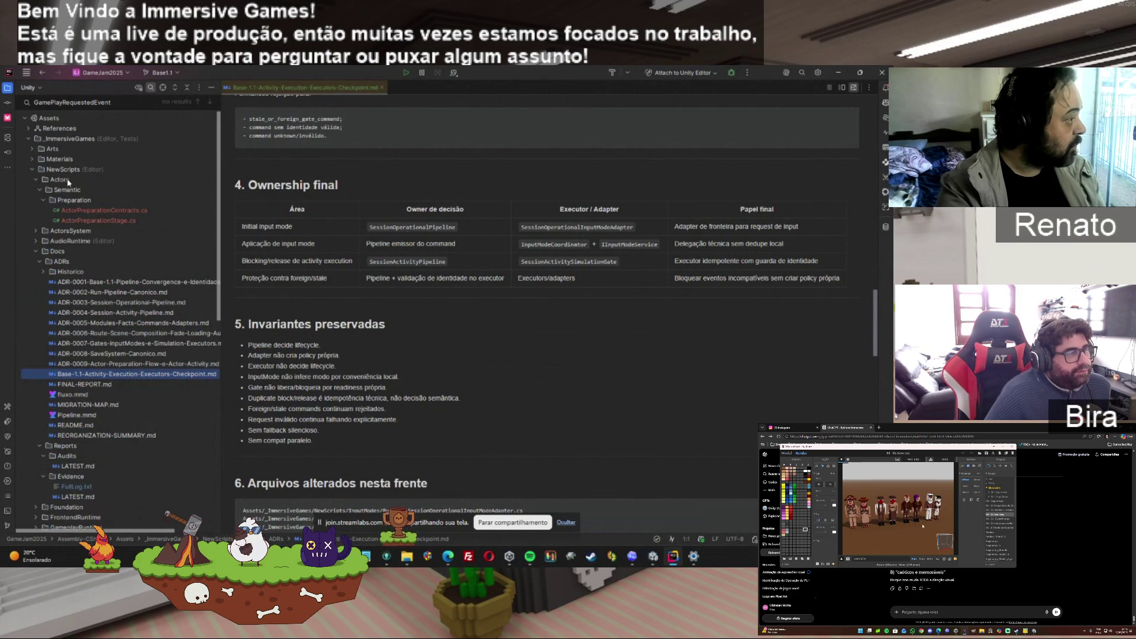
{"action": "left_click", "coordinate": [35, 232]}
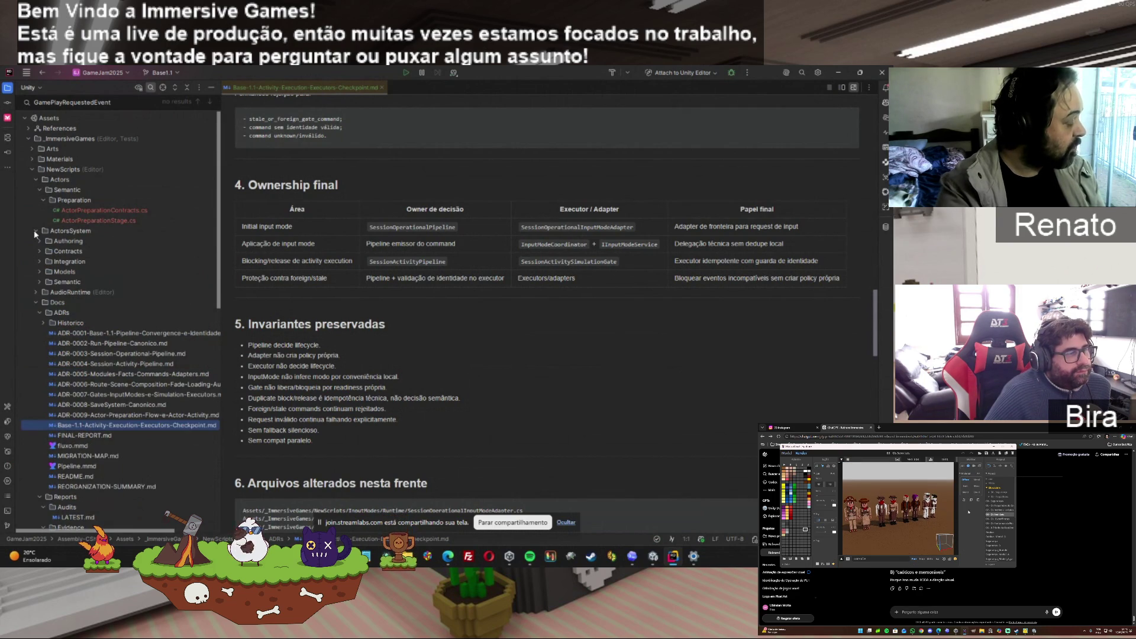
{"action": "left_click", "coordinate": [35, 232]}
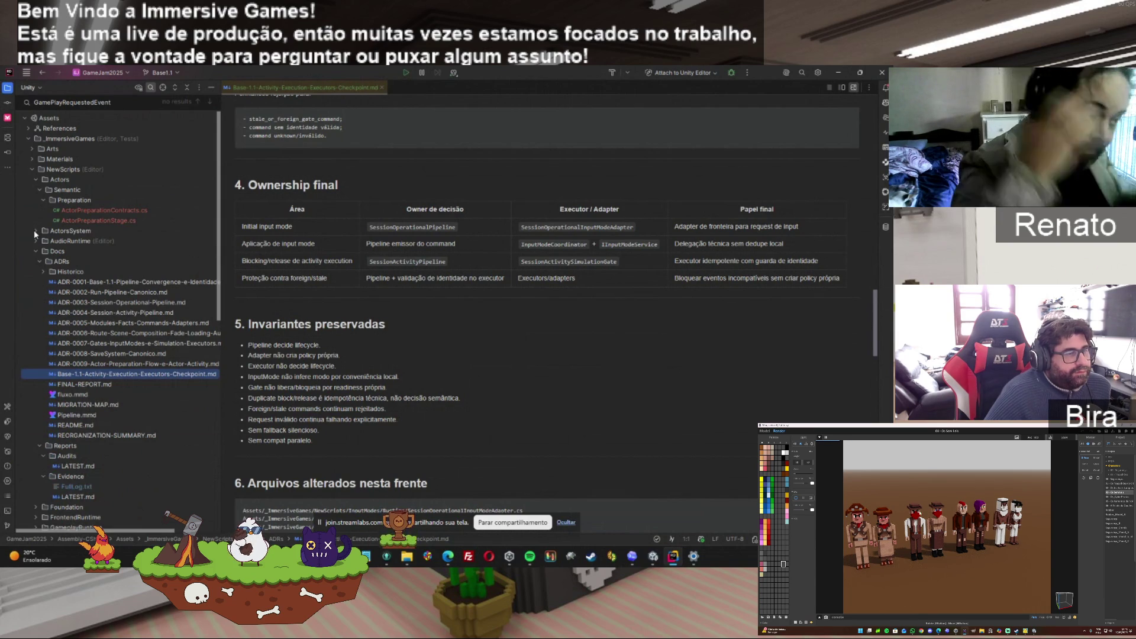
Rename the AudioRuntime folder to AudioAdapter
{"action": "right_click", "coordinate": [69, 243]}
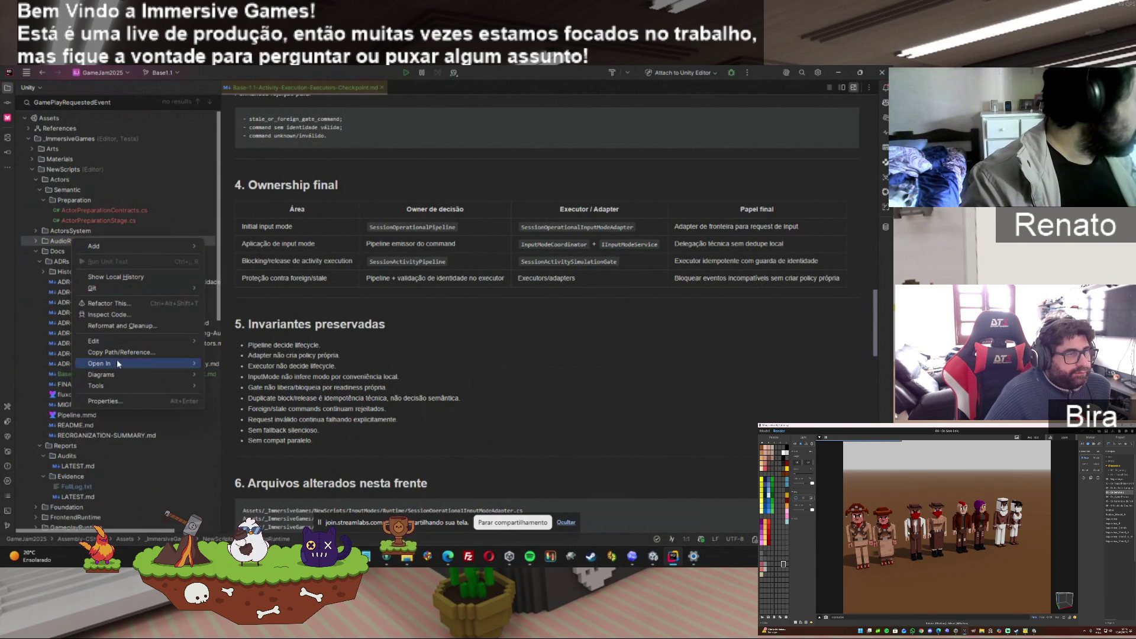
{"action": "mouse_move", "coordinate": [115, 349]}
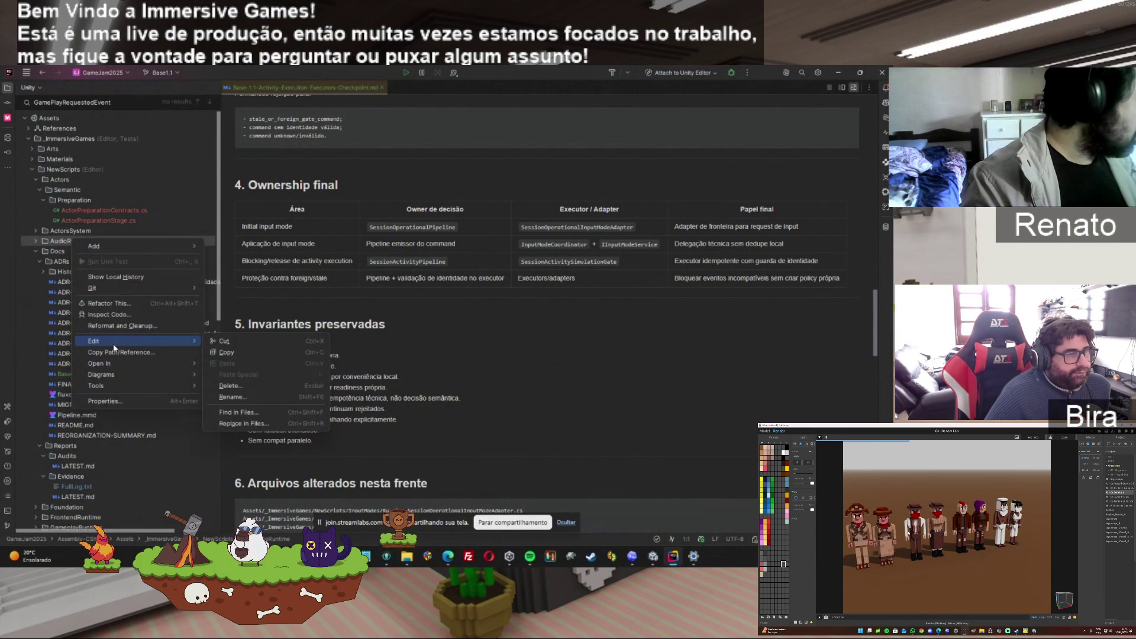
{"action": "left_click", "coordinate": [231, 397]}
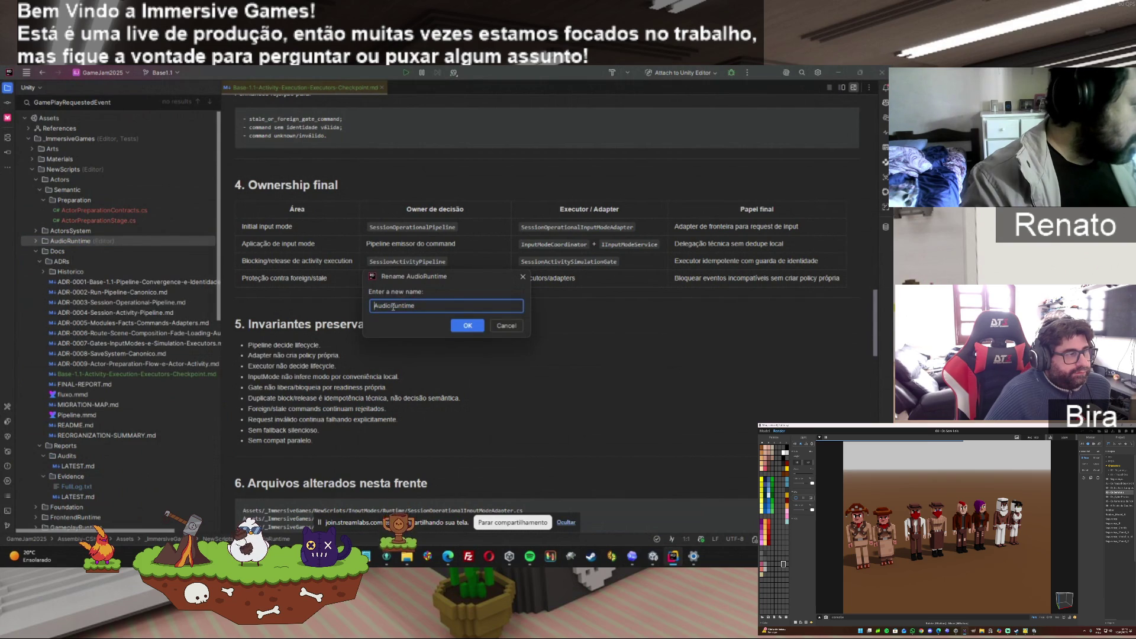
{"action": "type", "text": "AudioAdap"}
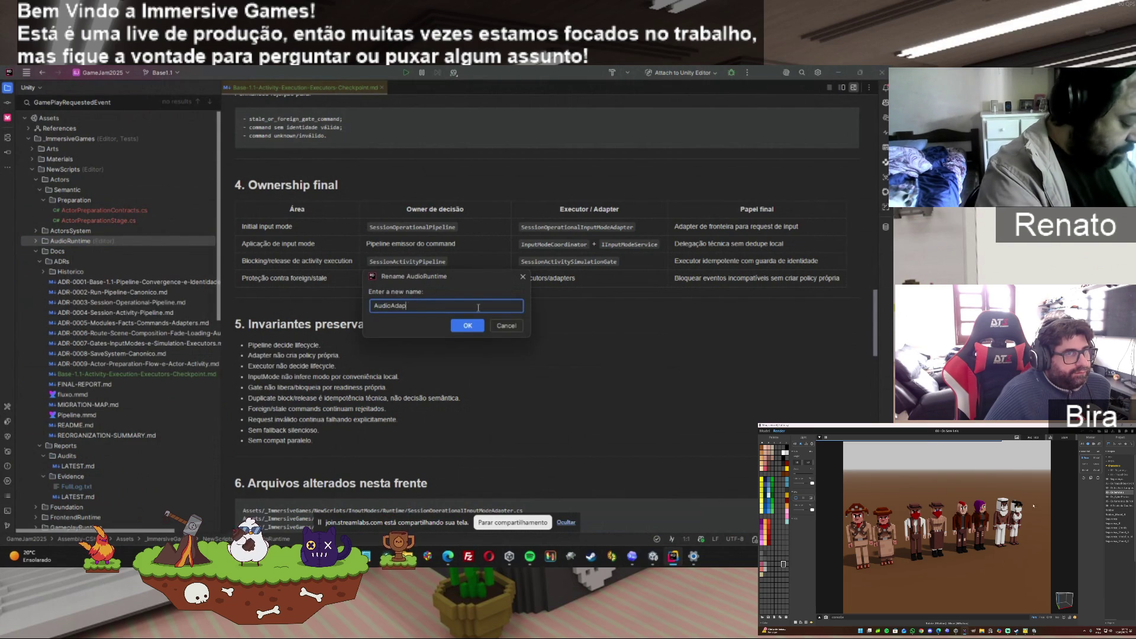
{"action": "type", "text": "ter"}
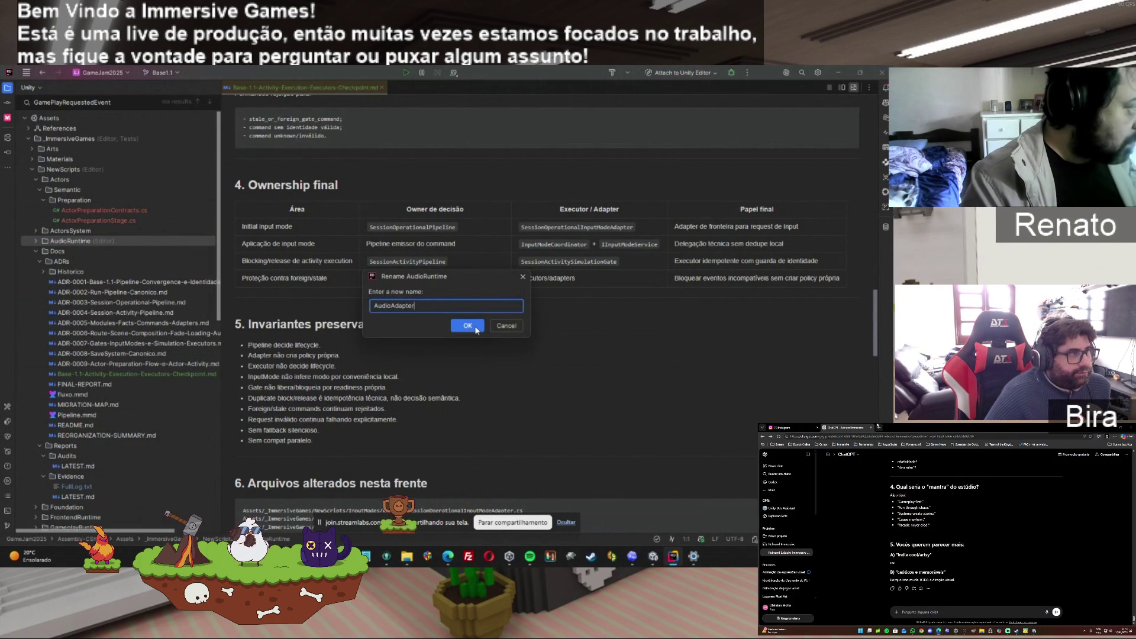
{"action": "left_click", "coordinate": [473, 328]}
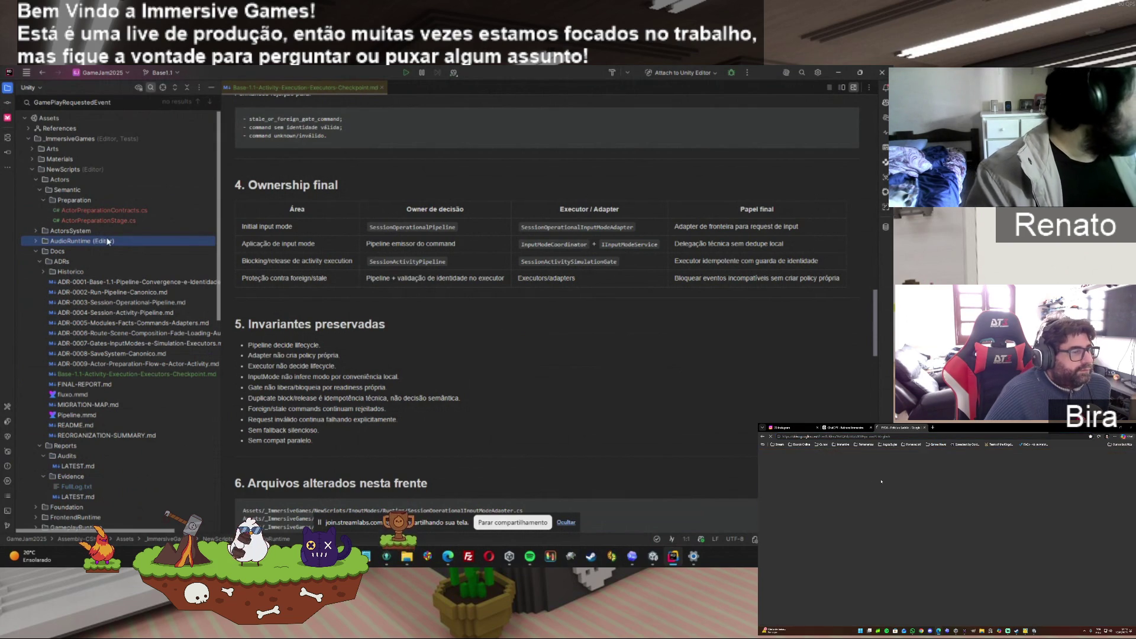
Open ActorPreparationContracts.cs and scroll through its code before switching to the Codex chat
{"action": "left_click", "coordinate": [122, 209]}
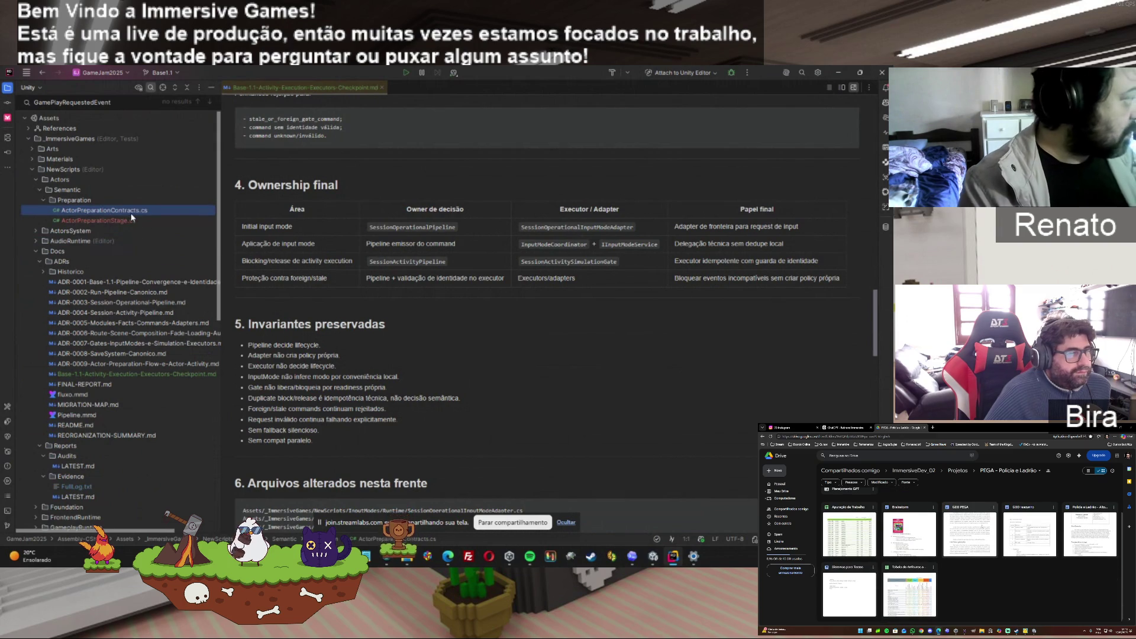
{"action": "double_click", "coordinate": [131, 214]}
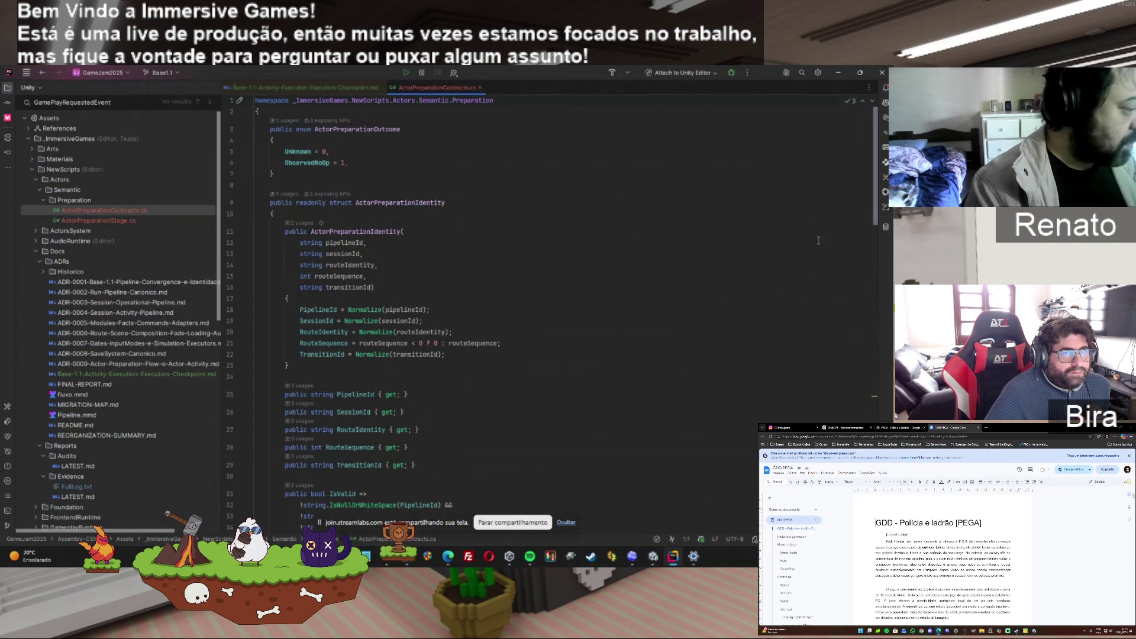
{"action": "scroll", "coordinate": [863, 193], "scroll_direction": "down", "scroll_amount": 10}
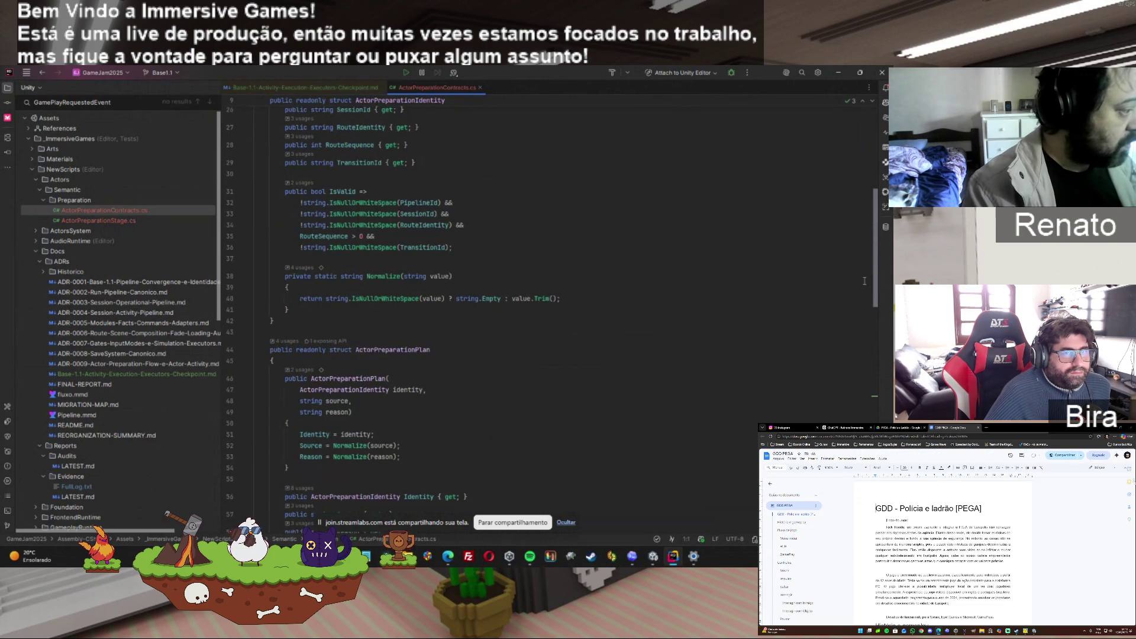
{"action": "scroll", "coordinate": [865, 300], "scroll_direction": "down", "scroll_amount": 20}
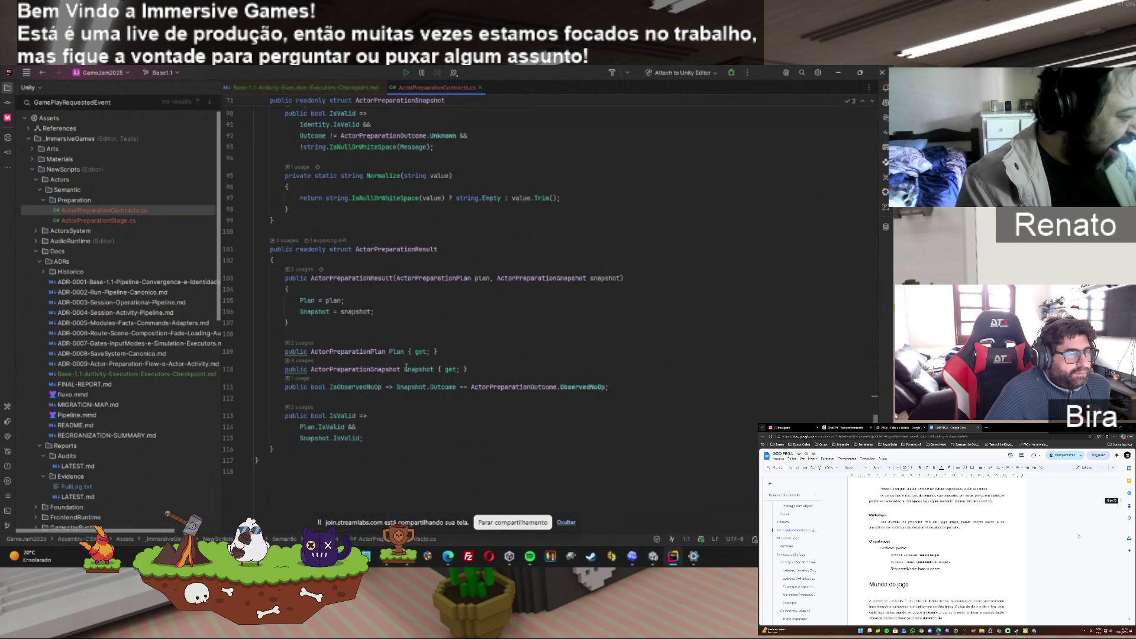
{"action": "left_click", "coordinate": [634, 557]}
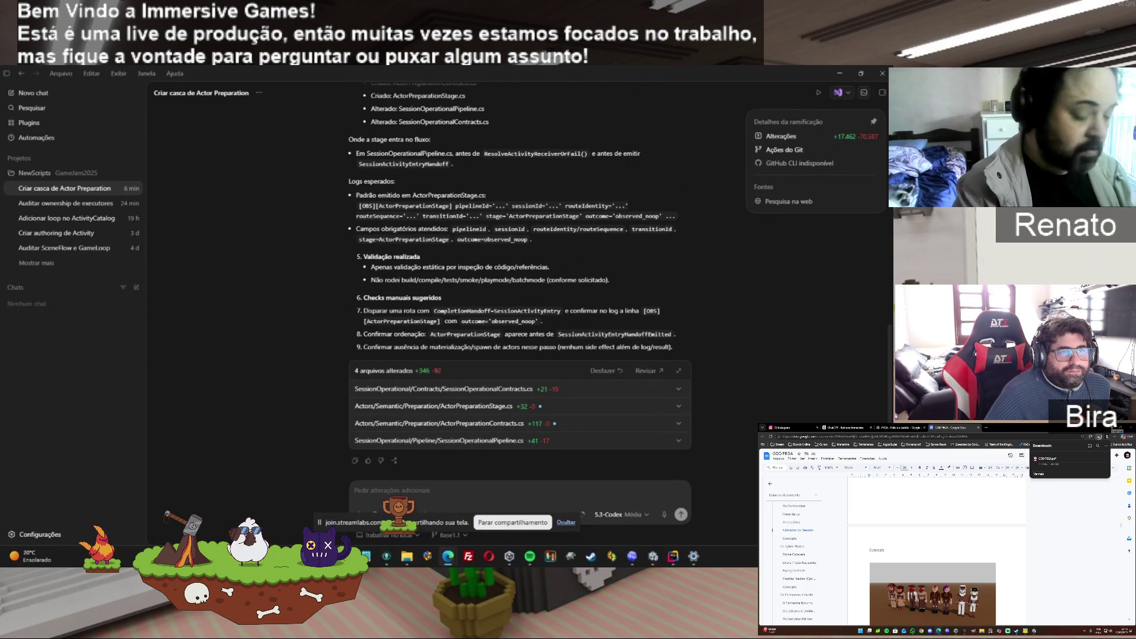
Play the game via the Test menu route, run DumpState on Session Activity, then stop playing
{"action": "left_click", "coordinate": [653, 556]}
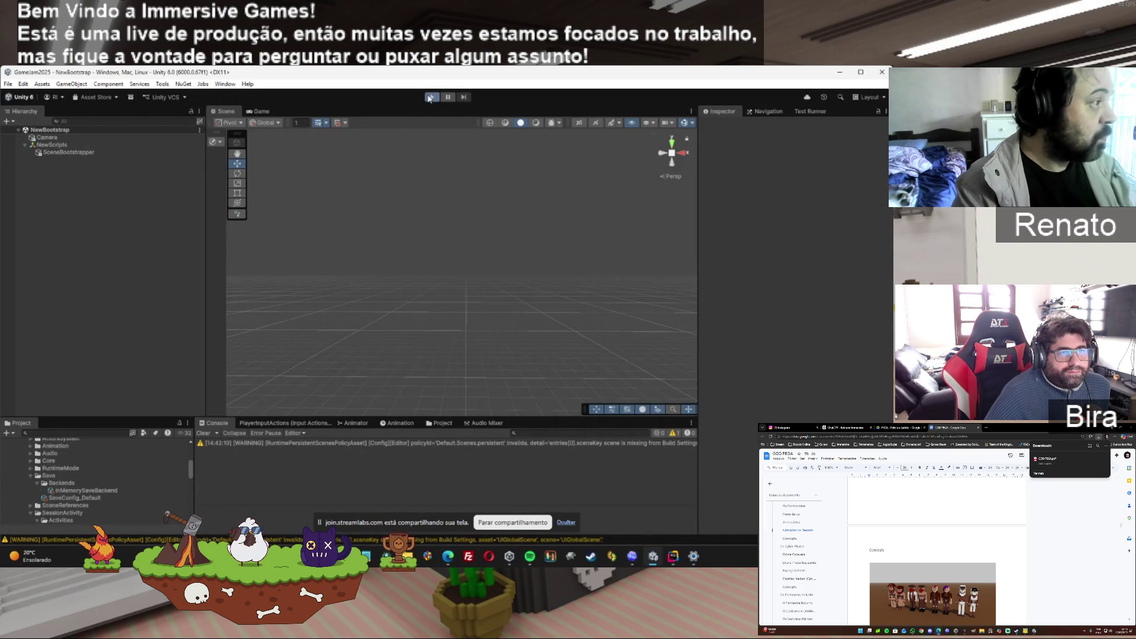
{"action": "left_click", "coordinate": [430, 97]}
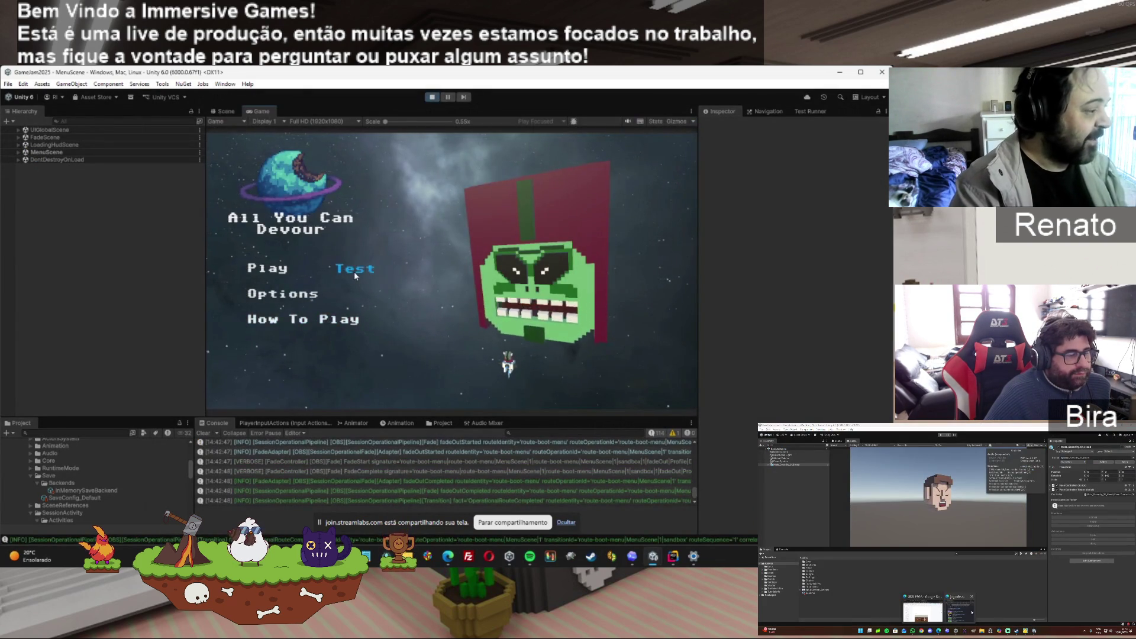
{"action": "left_click", "coordinate": [355, 276]}
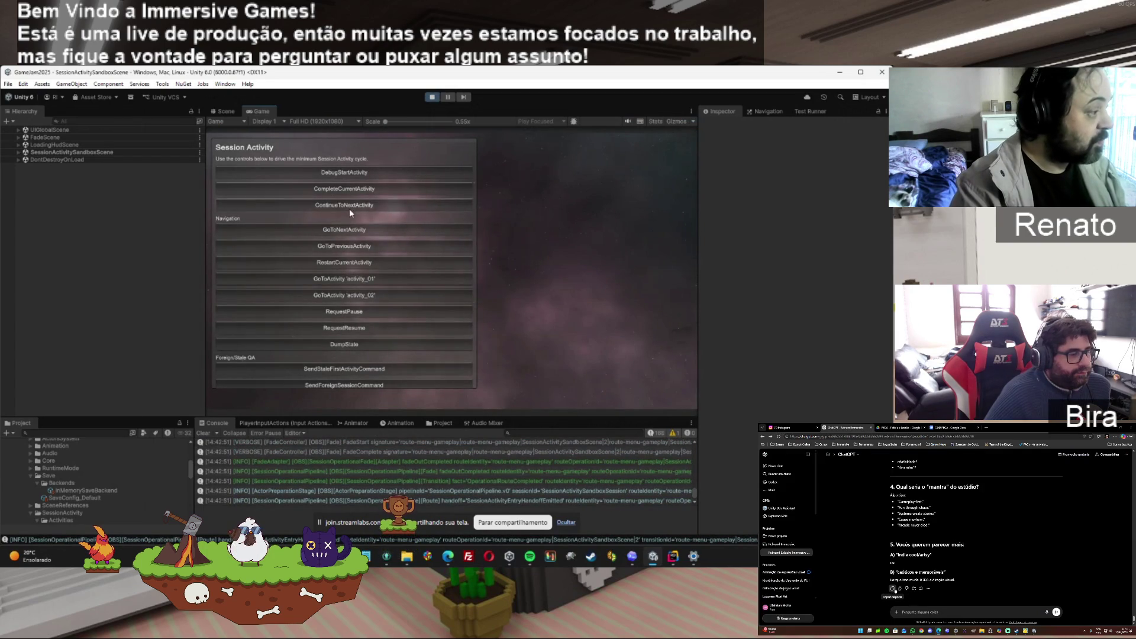
{"action": "left_click", "coordinate": [352, 335]}
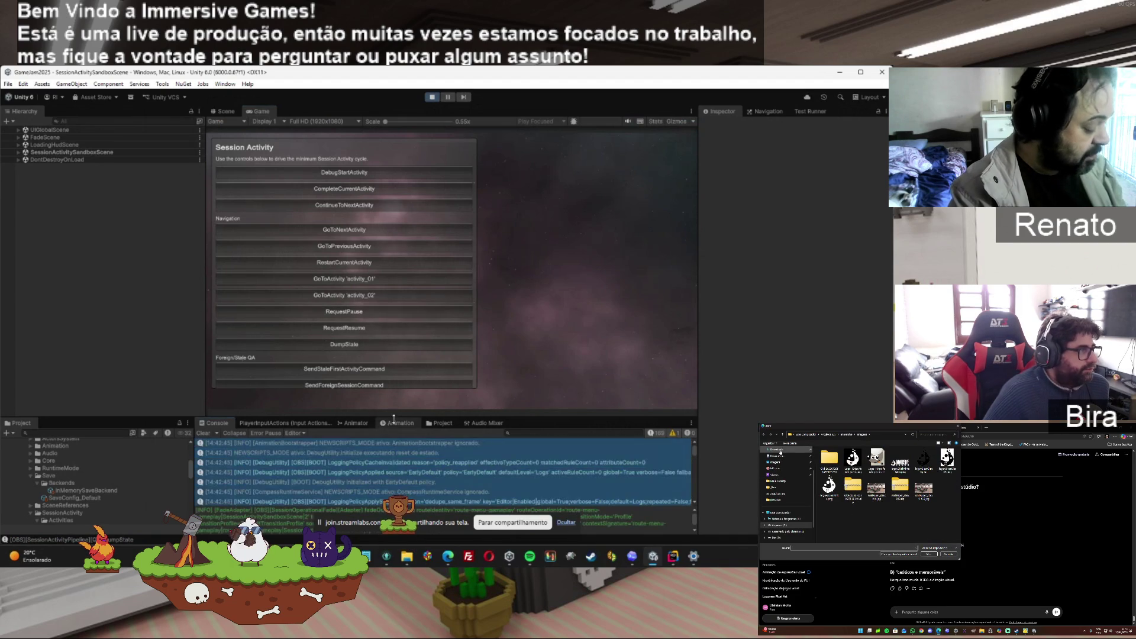
{"action": "left_click", "coordinate": [435, 97]}
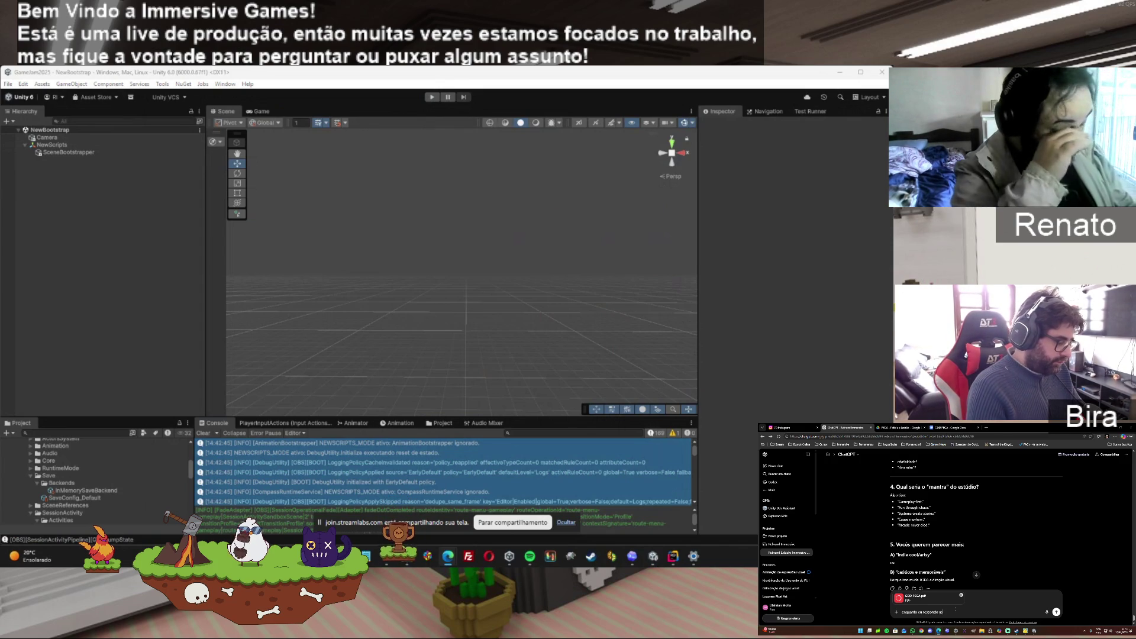
{"action": "left_click", "coordinate": [595, 433]}
{"action": "type", "text": "actor"}
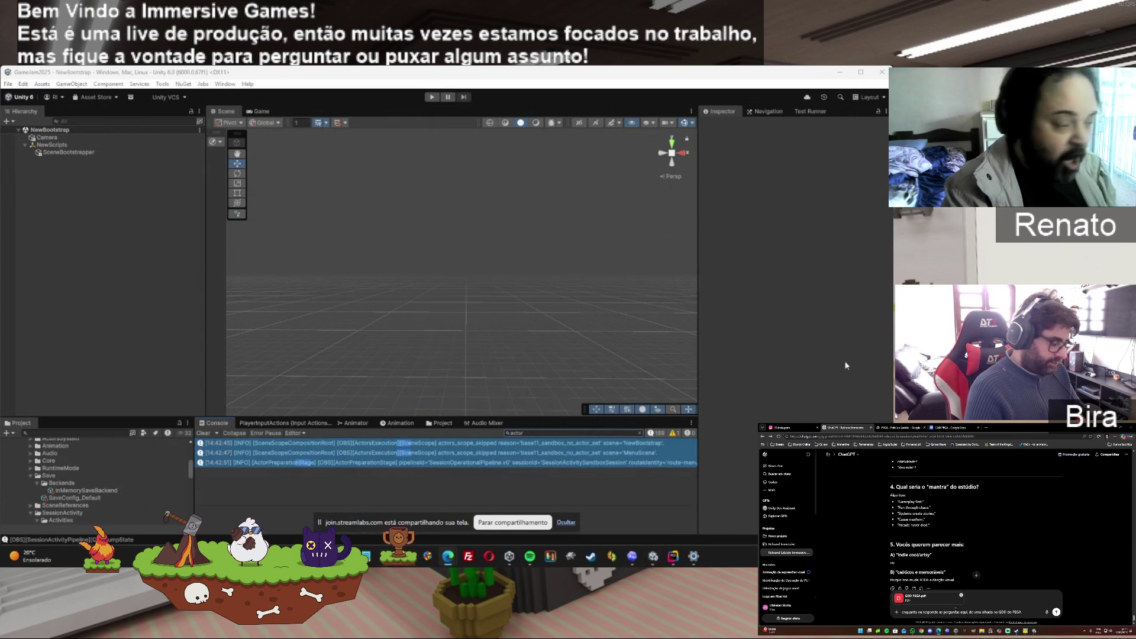
{"action": "left_click", "coordinate": [640, 432]}
{"action": "left_click", "coordinate": [605, 482]}
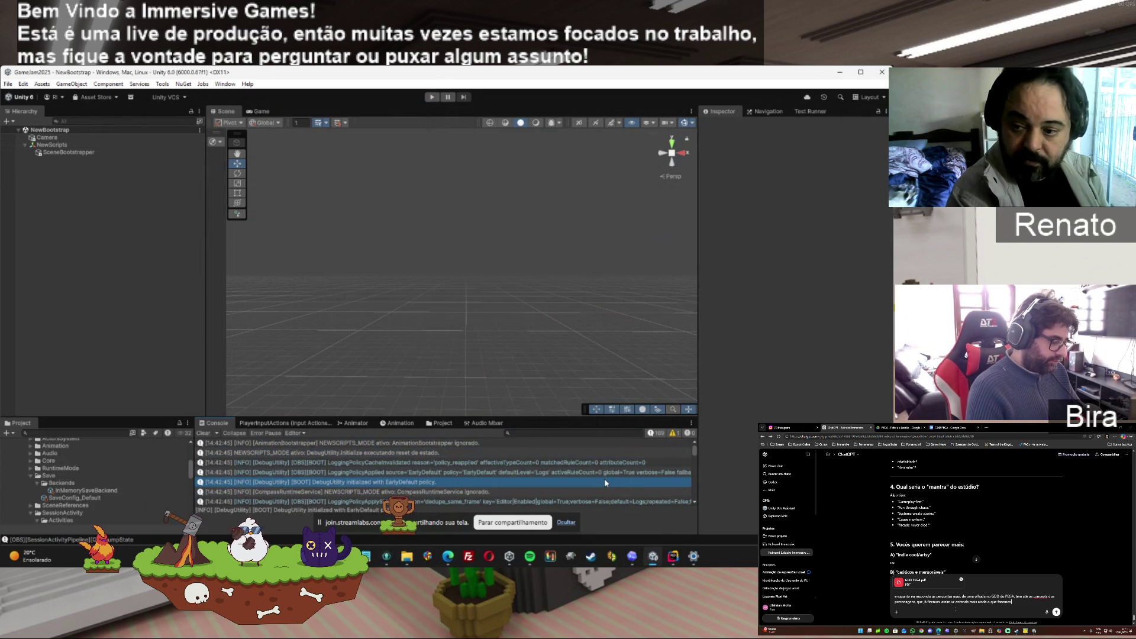
{"action": "key", "text": "Return"}
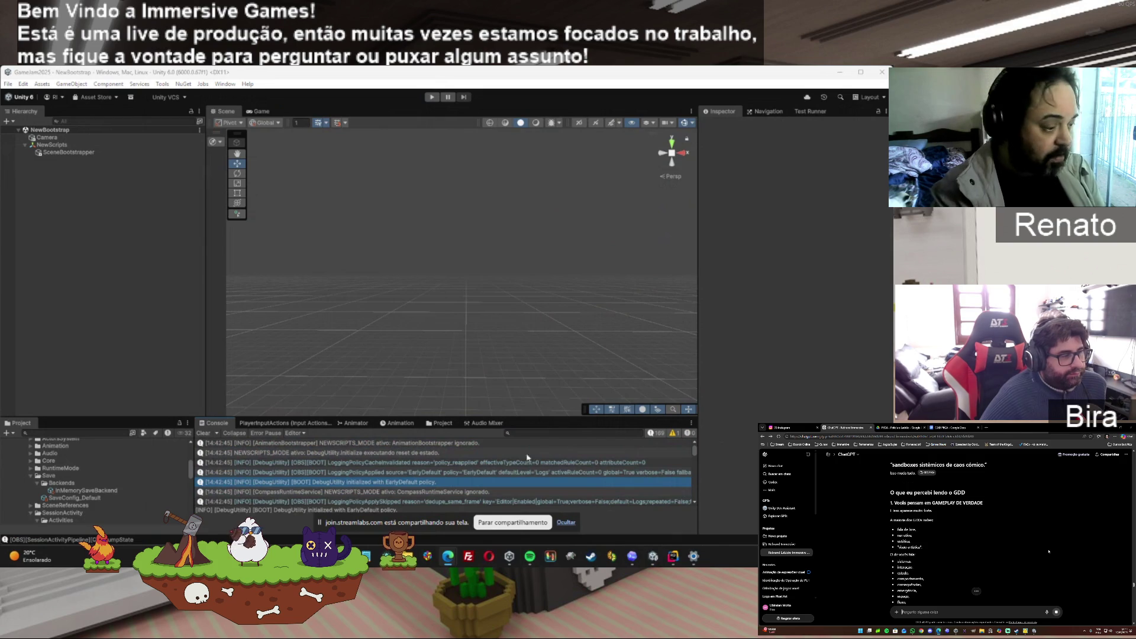
{"action": "left_click", "coordinate": [632, 556]}
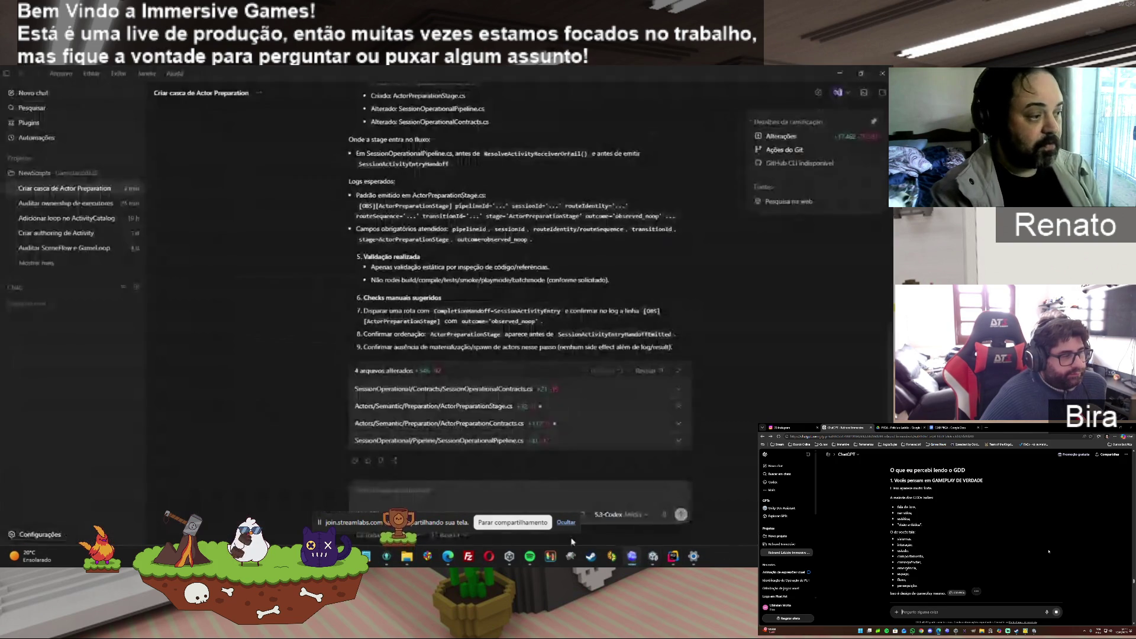
Paste and send the prompt moving ActorPreparationStage after ScenesReady, then return to Unity
{"action": "right_click", "coordinate": [393, 490]}
{"action": "left_click", "coordinate": [408, 468]}
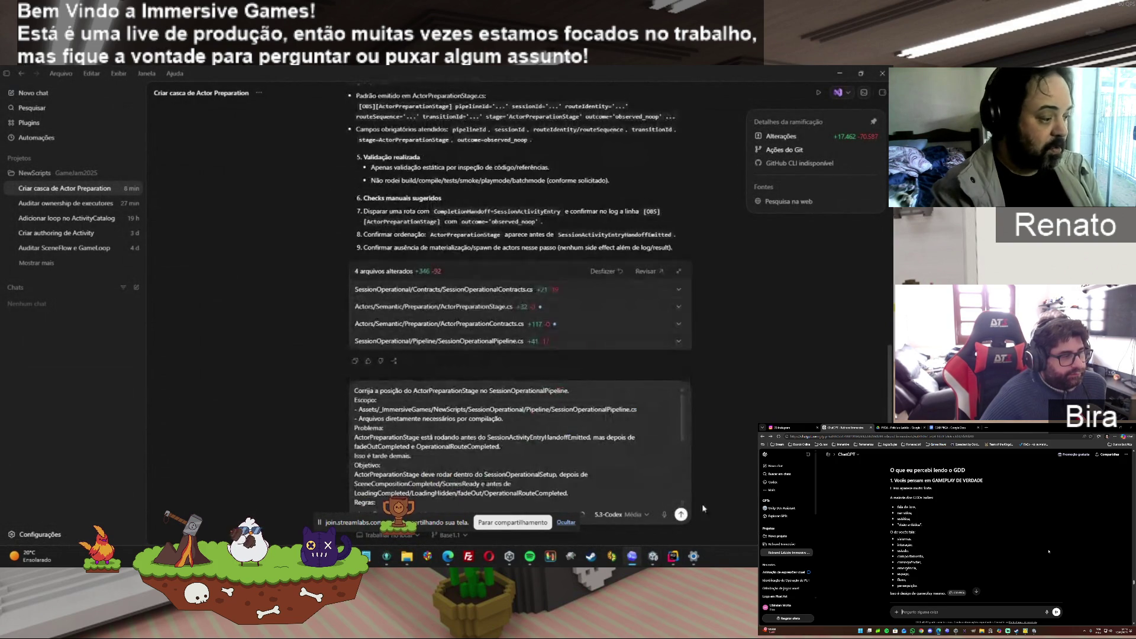
{"action": "left_click", "coordinate": [681, 514]}
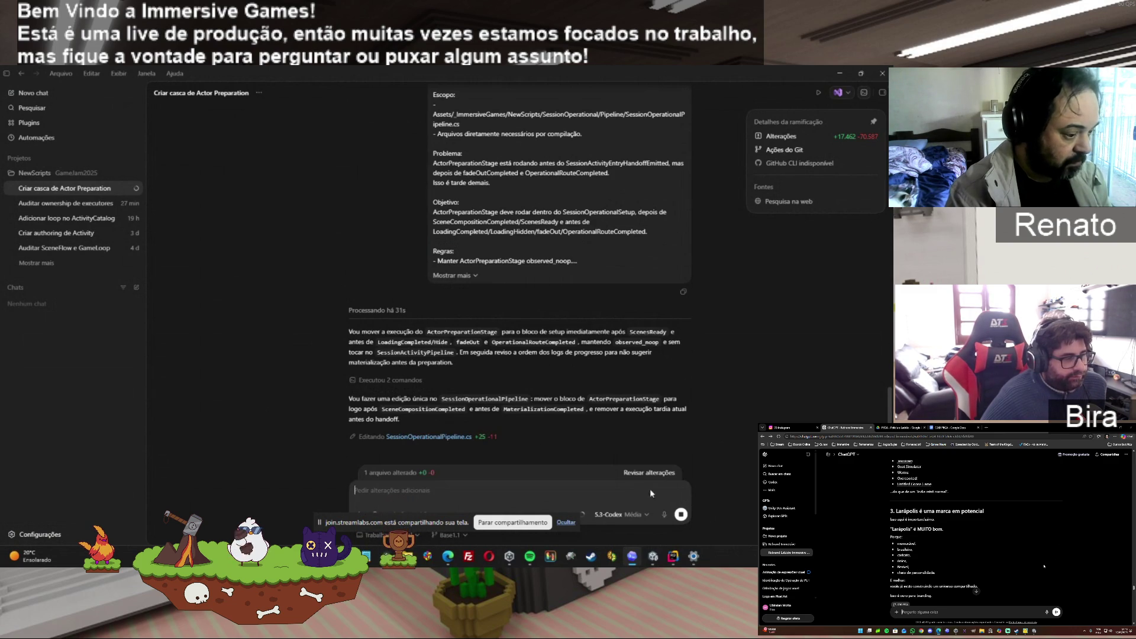
{"action": "left_click", "coordinate": [658, 560]}
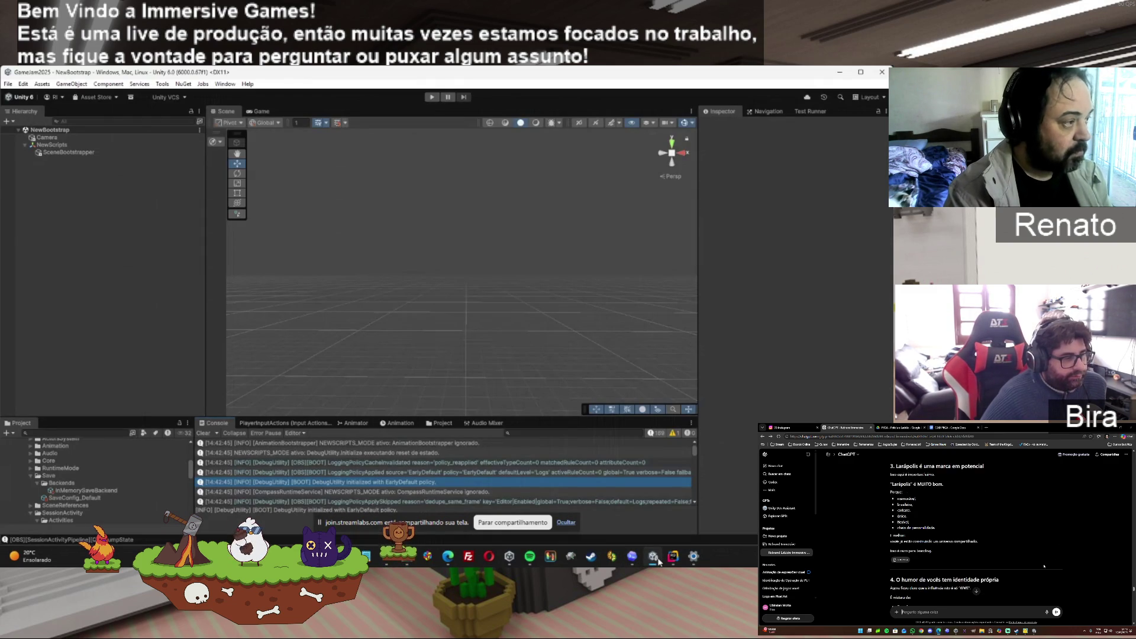
Clear the Unity Console, then switch to Codex to read the completed reorder change
{"action": "left_click", "coordinate": [204, 433]}
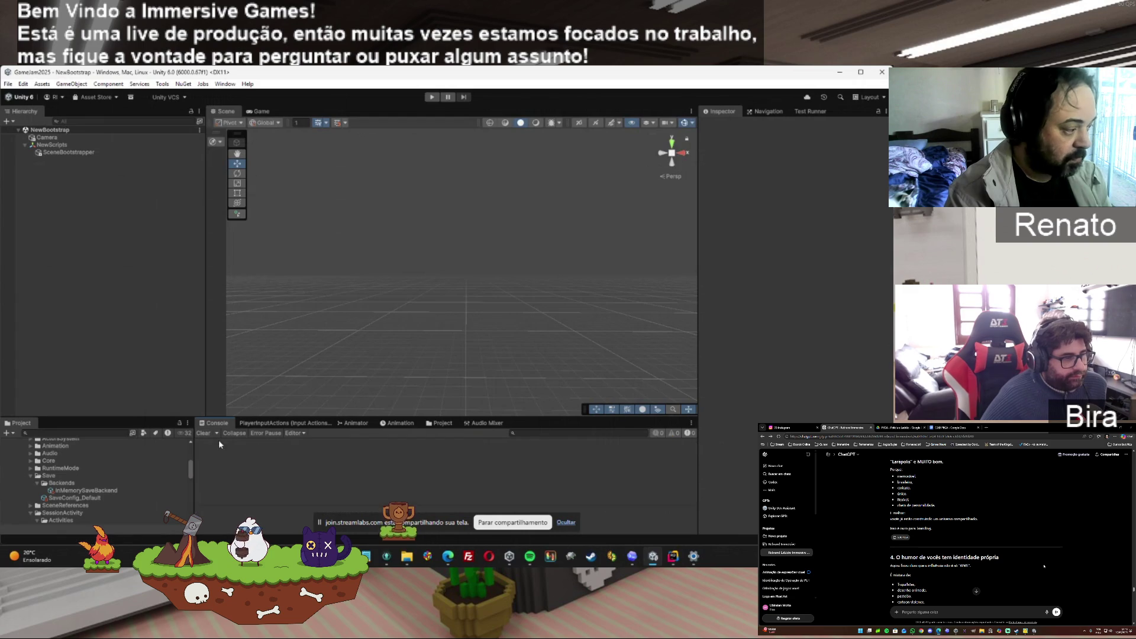
{"action": "left_click", "coordinate": [634, 561]}
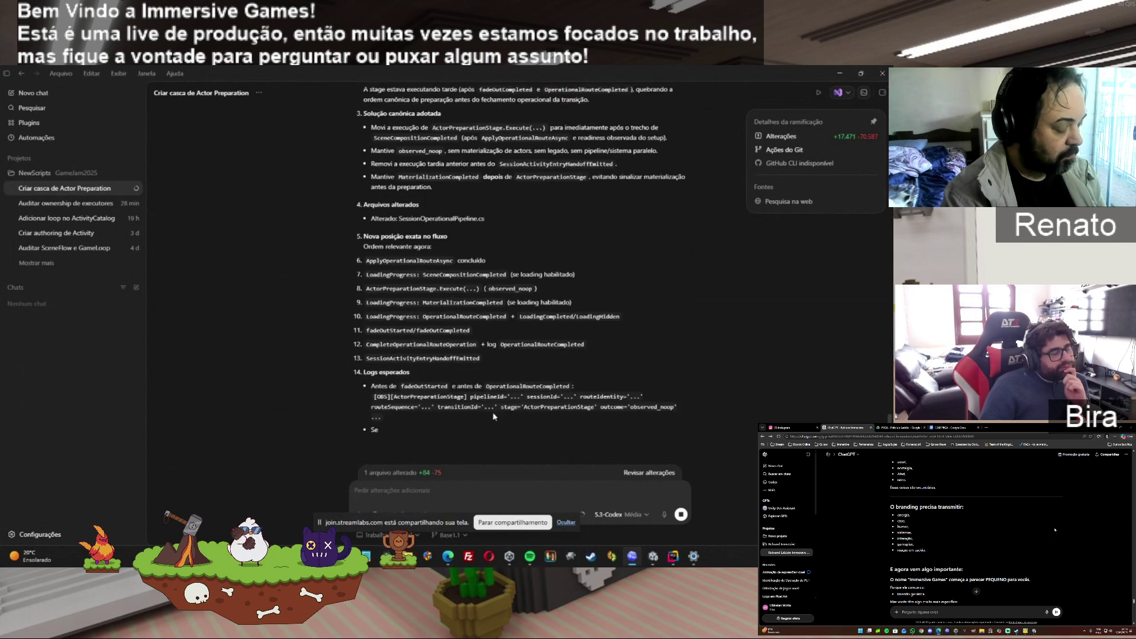
Let Unity recompile, read Codex's pipeline-order summary, then bring Unity back to the front
{"action": "left_click", "coordinate": [634, 561]}
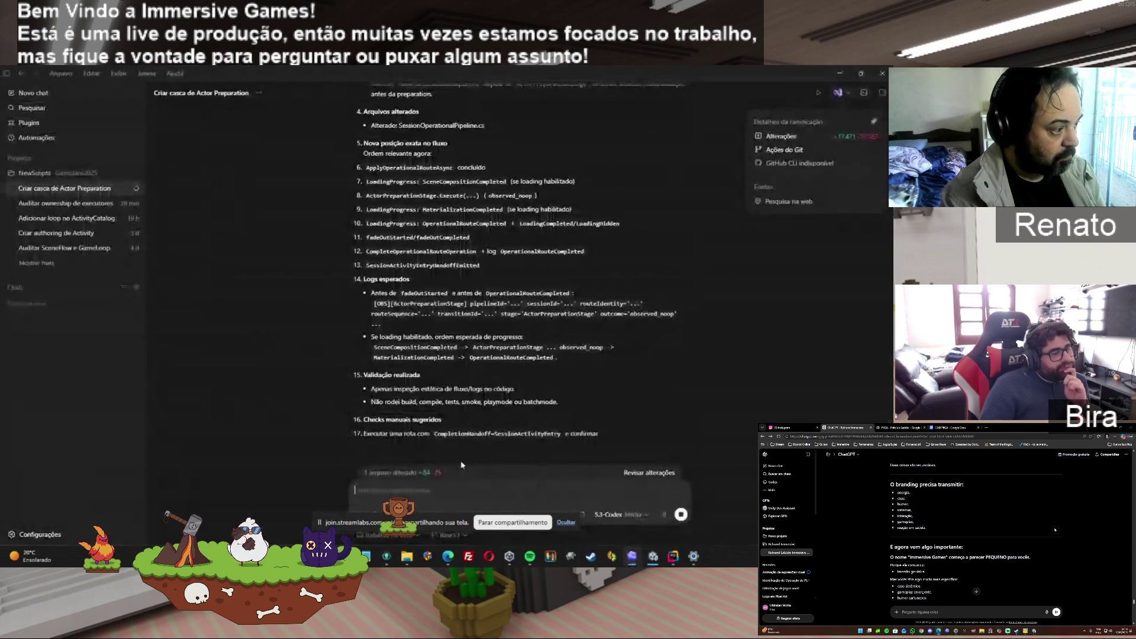
{"action": "left_click", "coordinate": [634, 560]}
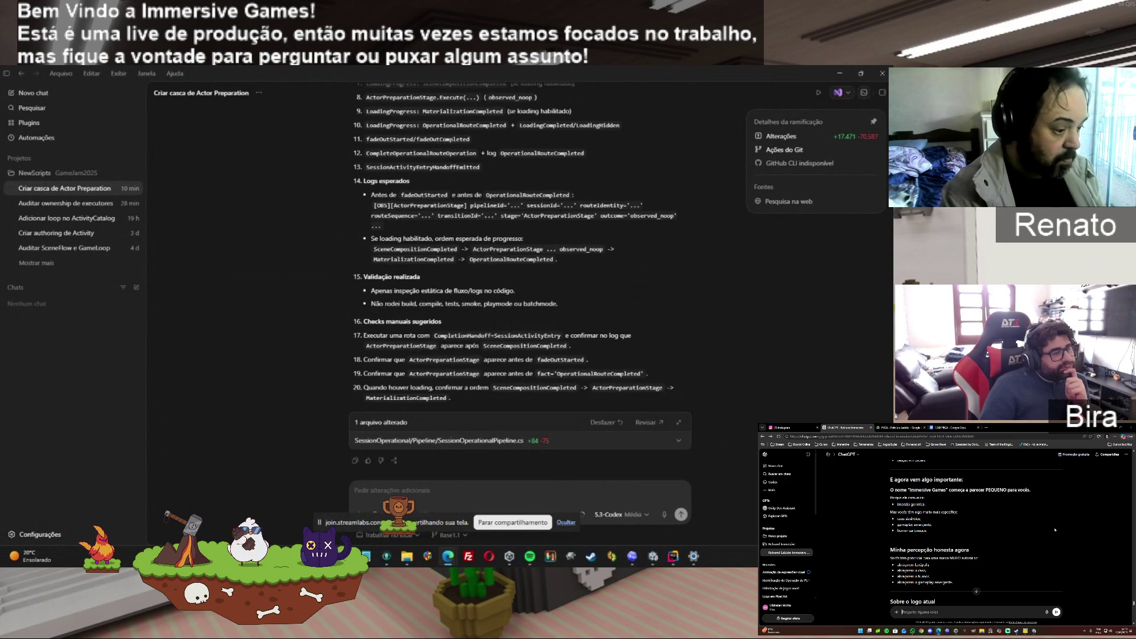
{"action": "left_click", "coordinate": [653, 556]}
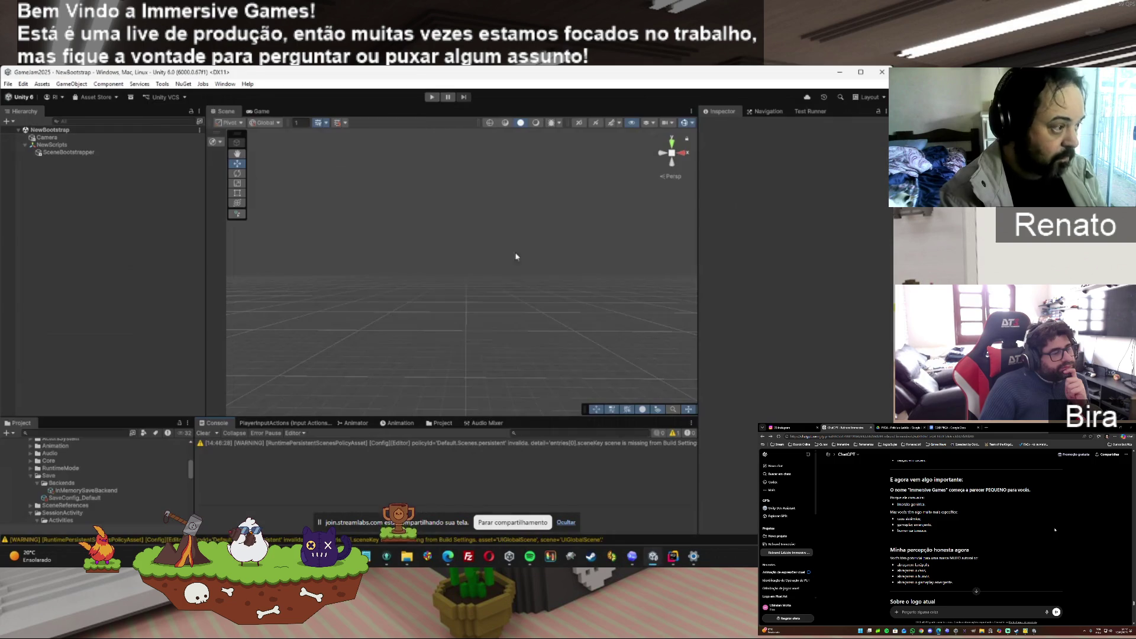
Replay via the Test route, filter the console by 'player' then 'actor', and stop playing
{"action": "left_click", "coordinate": [433, 99]}
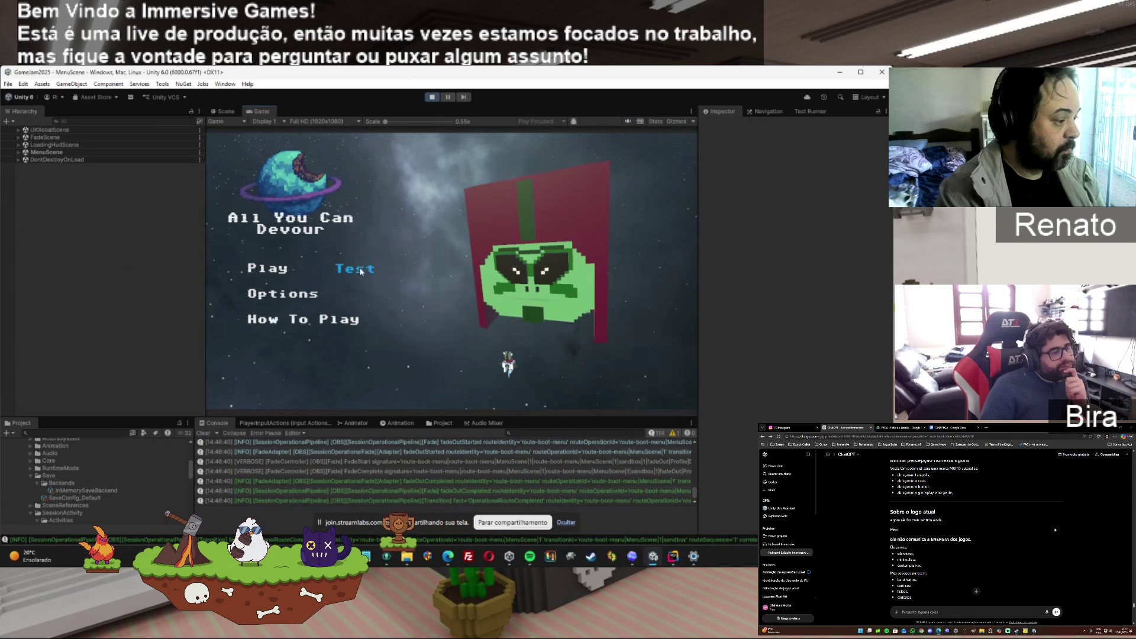
{"action": "left_click", "coordinate": [360, 271]}
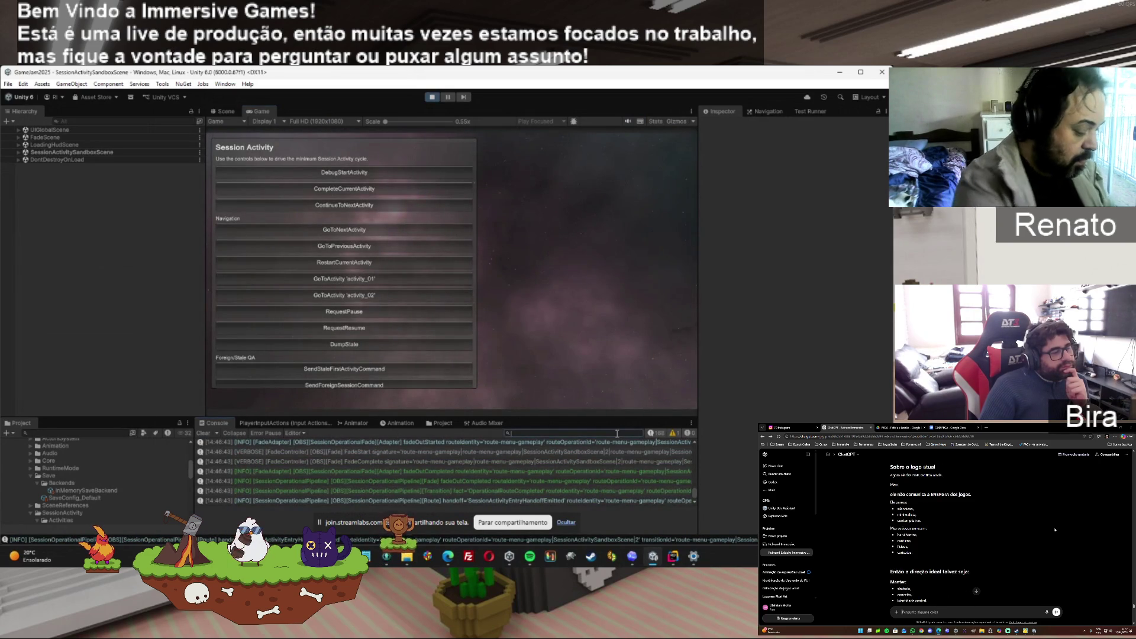
{"action": "type", "text": "player"}
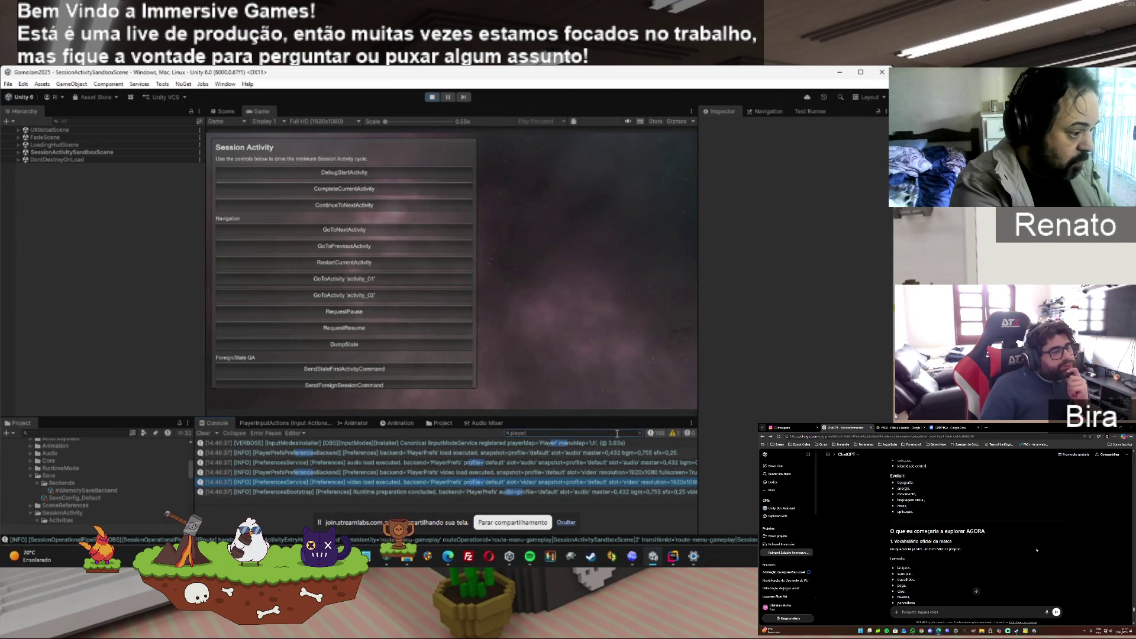
{"action": "key", "text": "ctrl+a"}
{"action": "key", "text": "BackSpace"}
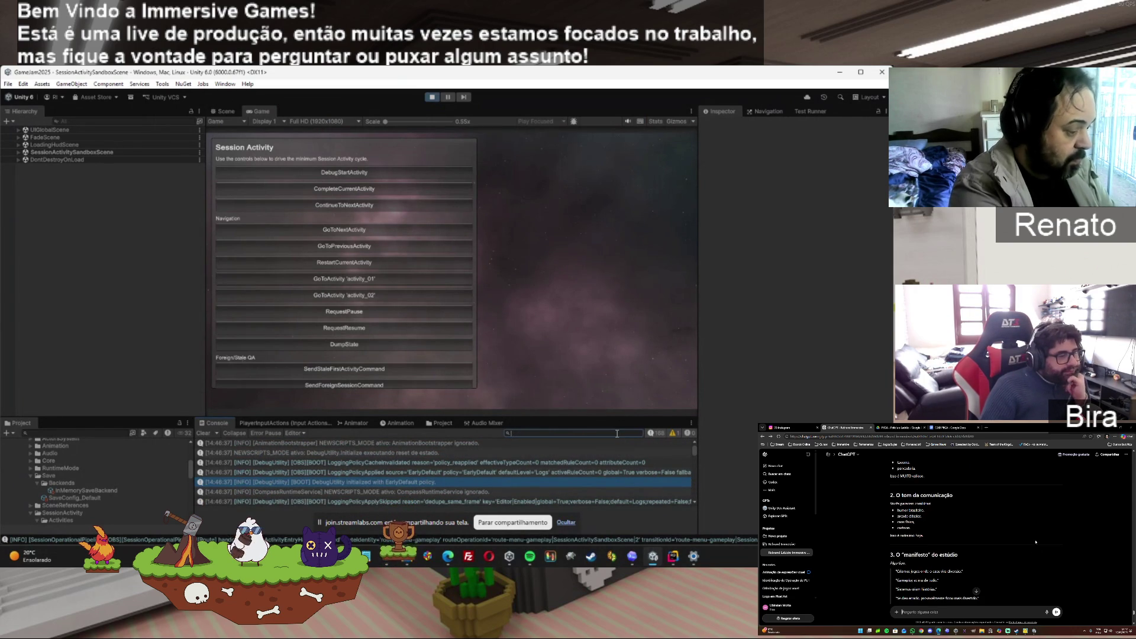
{"action": "type", "text": "acto"}
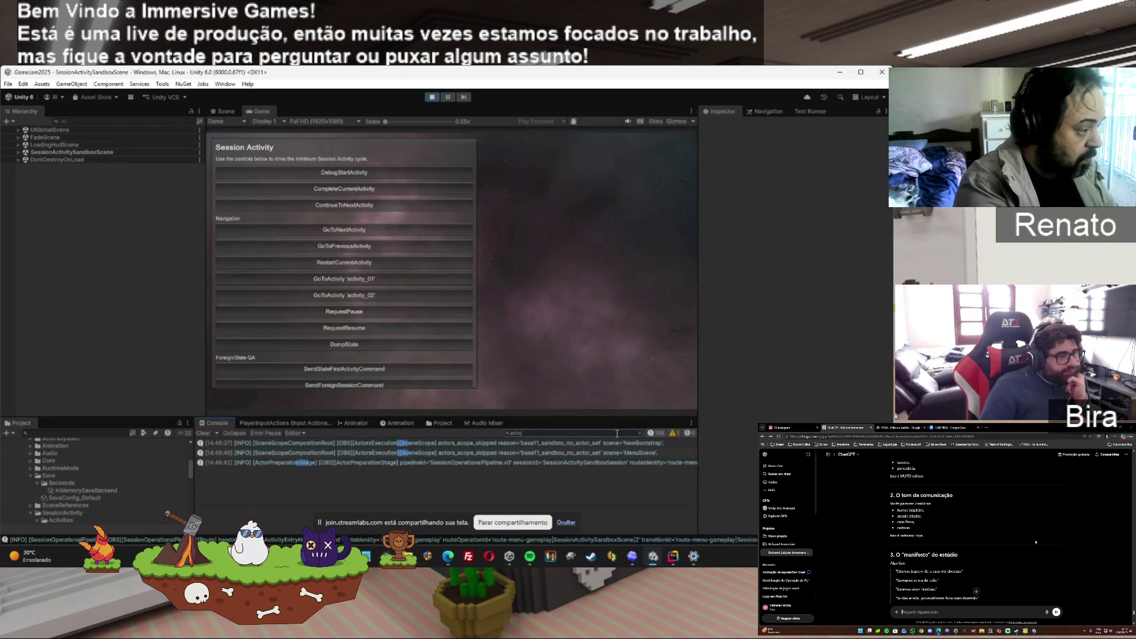
{"action": "type", "text": "r"}
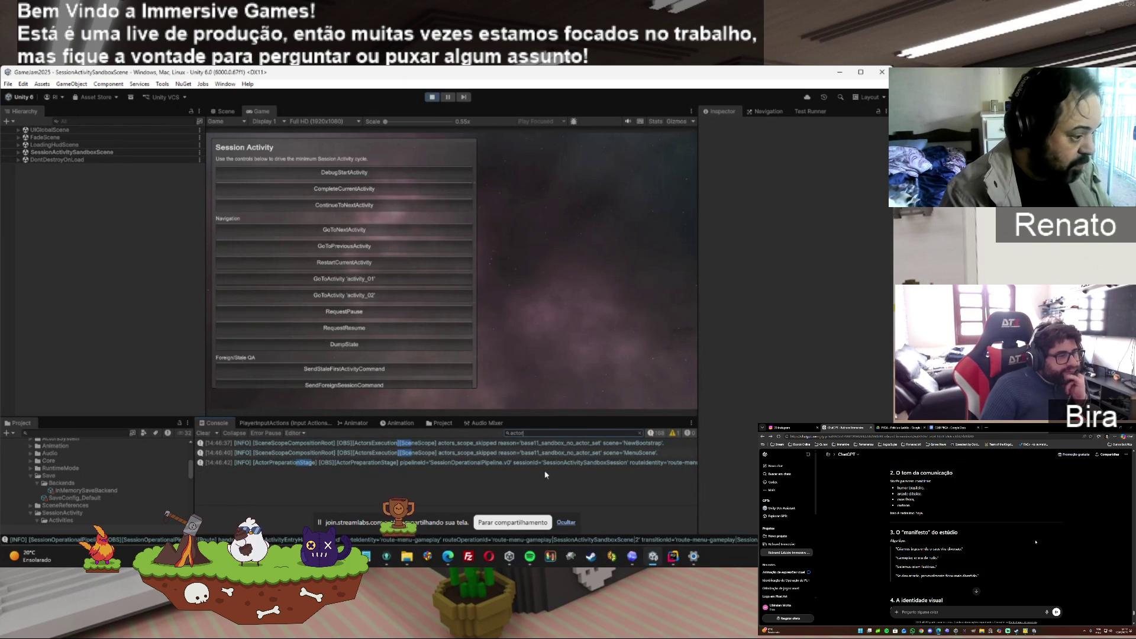
{"action": "left_click", "coordinate": [638, 433]}
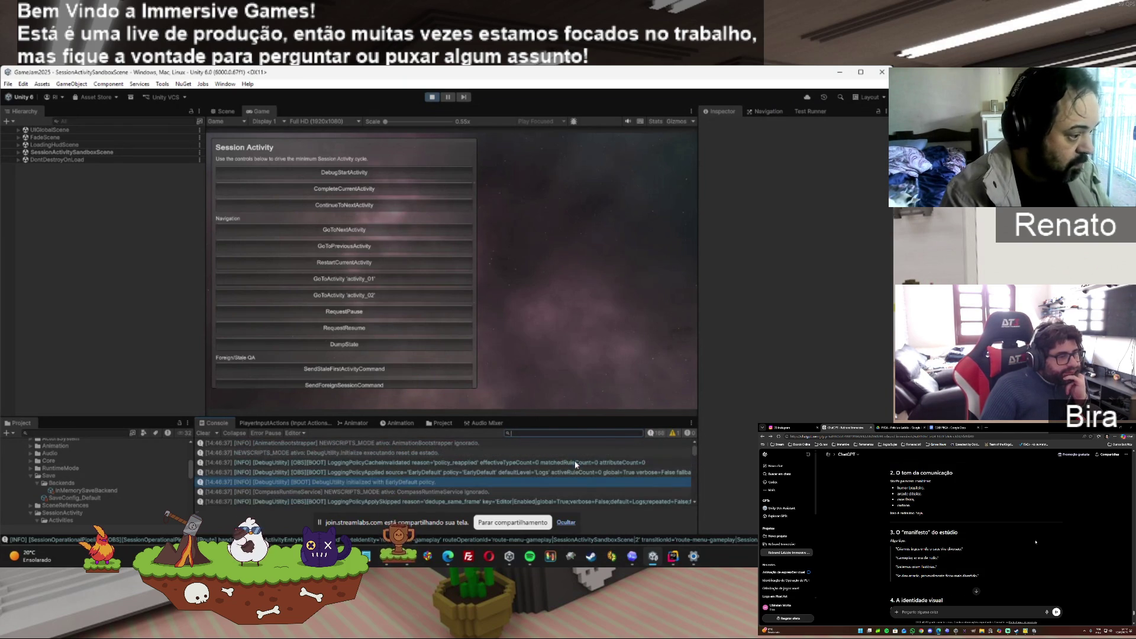
{"action": "left_click", "coordinate": [575, 464]}
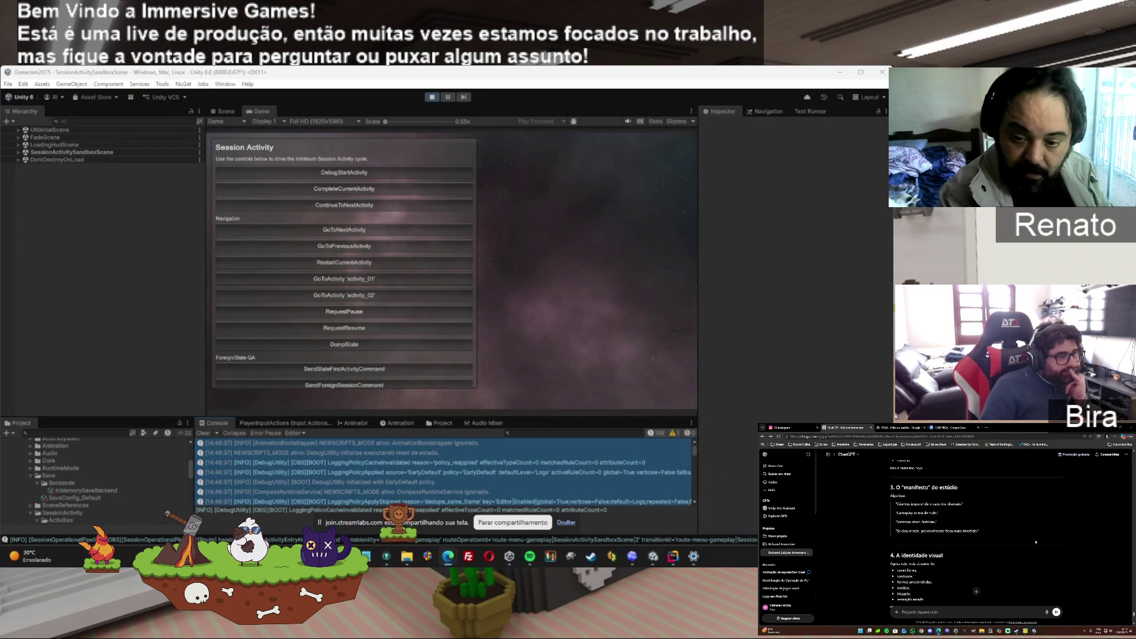
{"action": "left_click", "coordinate": [432, 96]}
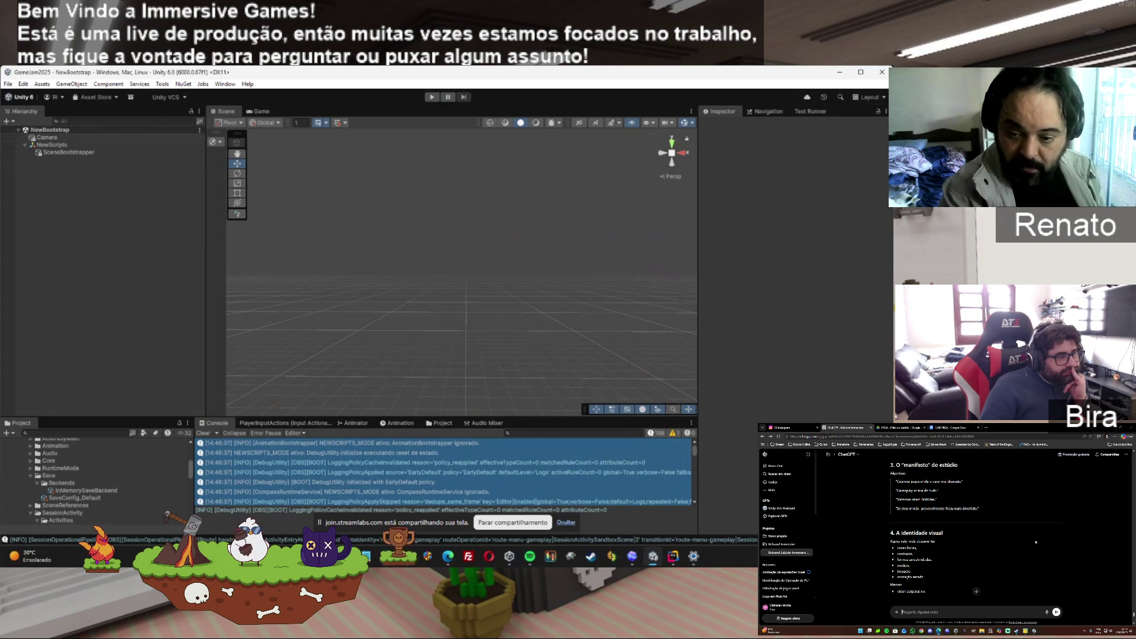
Scroll through the ChatGPT conversation, then return to the Codex chat
{"action": "scroll", "coordinate": [1036, 541], "scroll_direction": "down", "scroll_amount": 1}
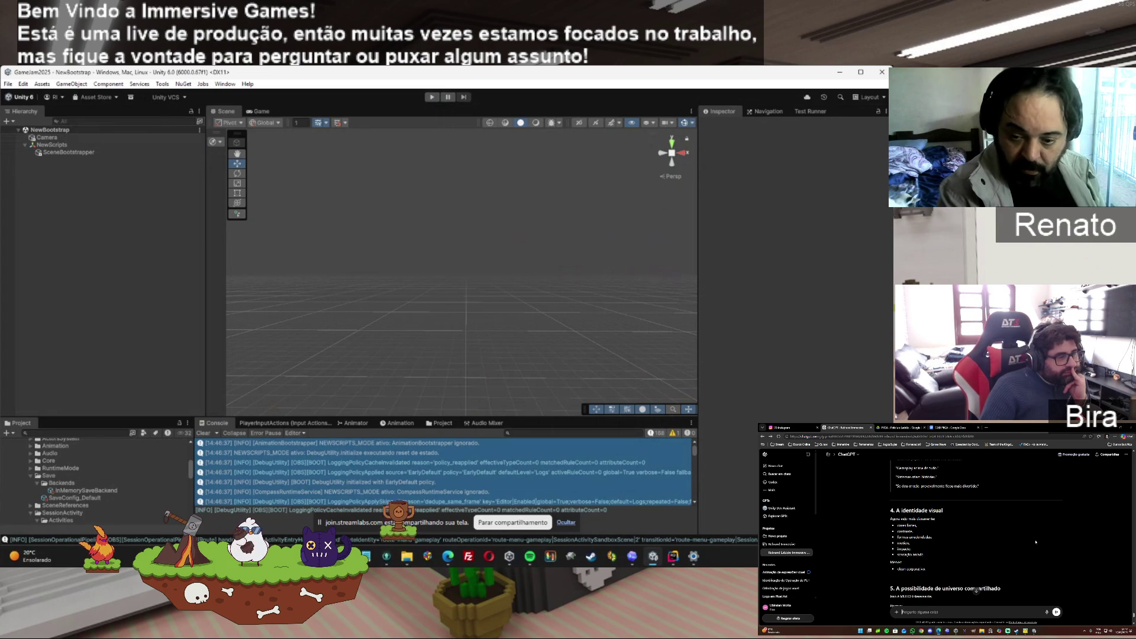
{"action": "scroll", "coordinate": [1036, 541], "scroll_direction": "down", "scroll_amount": 1}
{"action": "left_click", "coordinate": [1036, 541]}
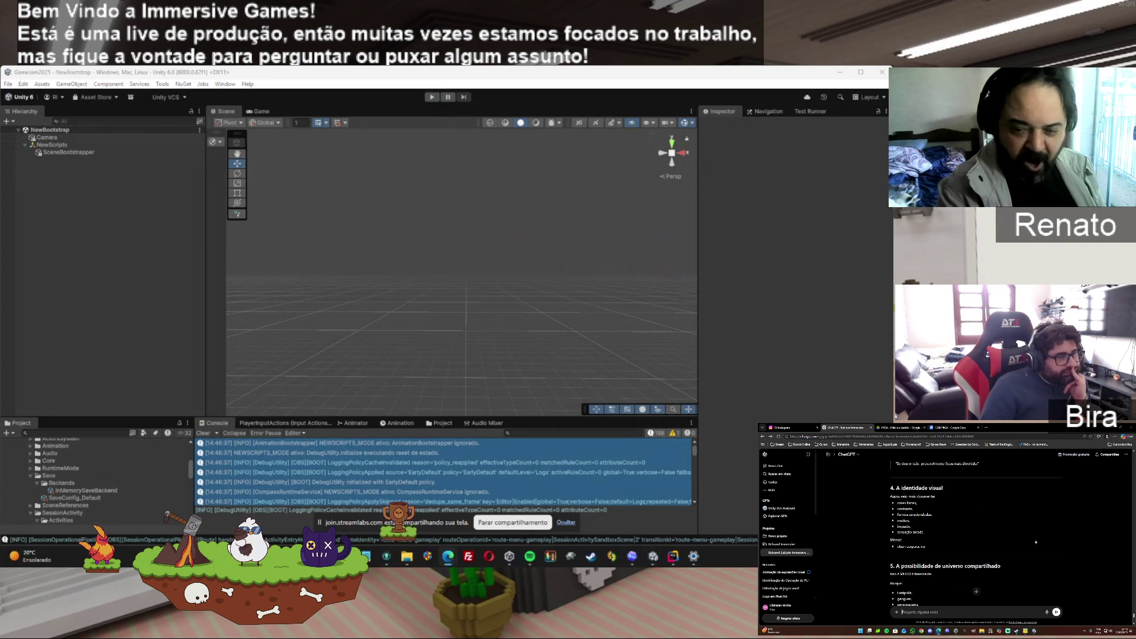
{"action": "scroll", "coordinate": [1036, 541], "scroll_direction": "down", "scroll_amount": 1}
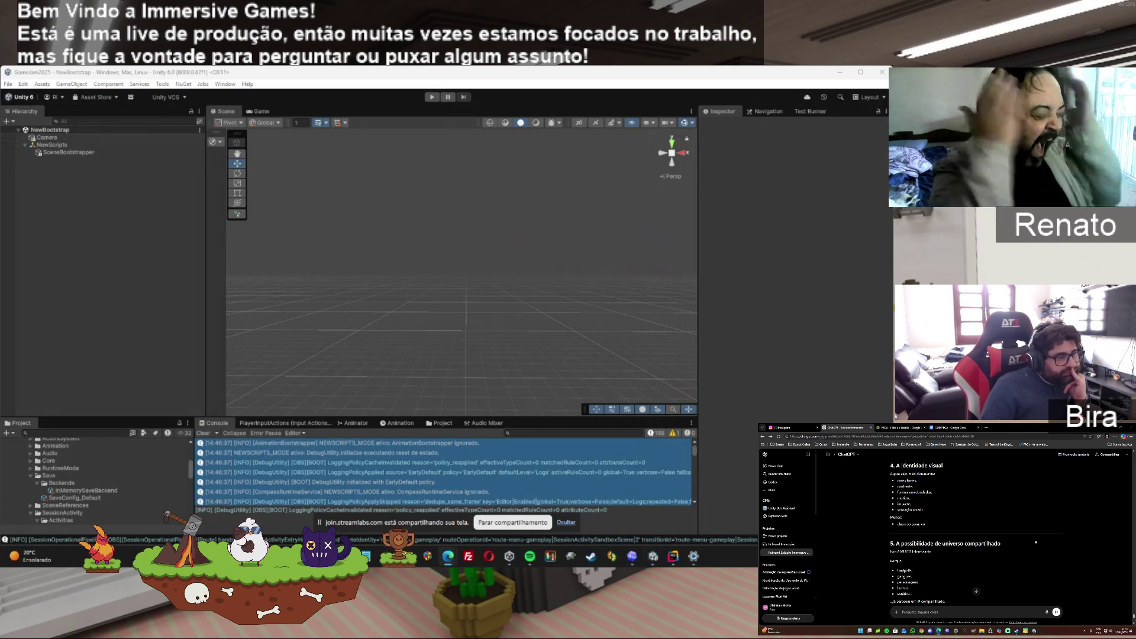
{"action": "scroll", "coordinate": [1035, 541], "scroll_direction": "down", "scroll_amount": 1}
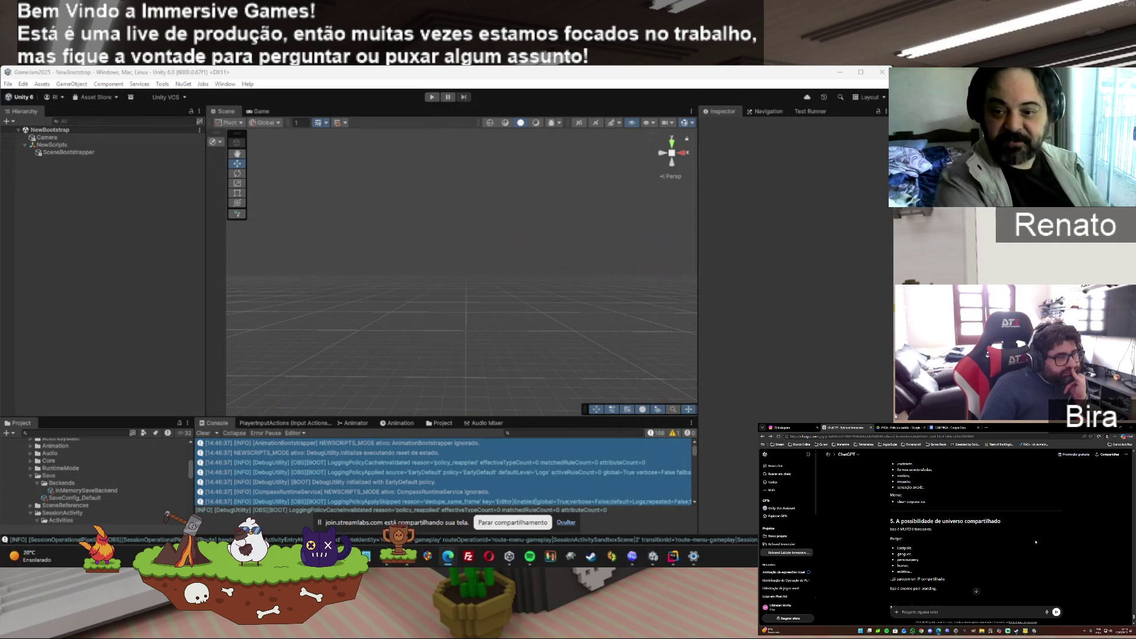
{"action": "scroll", "coordinate": [1035, 542], "scroll_direction": "down", "scroll_amount": 1}
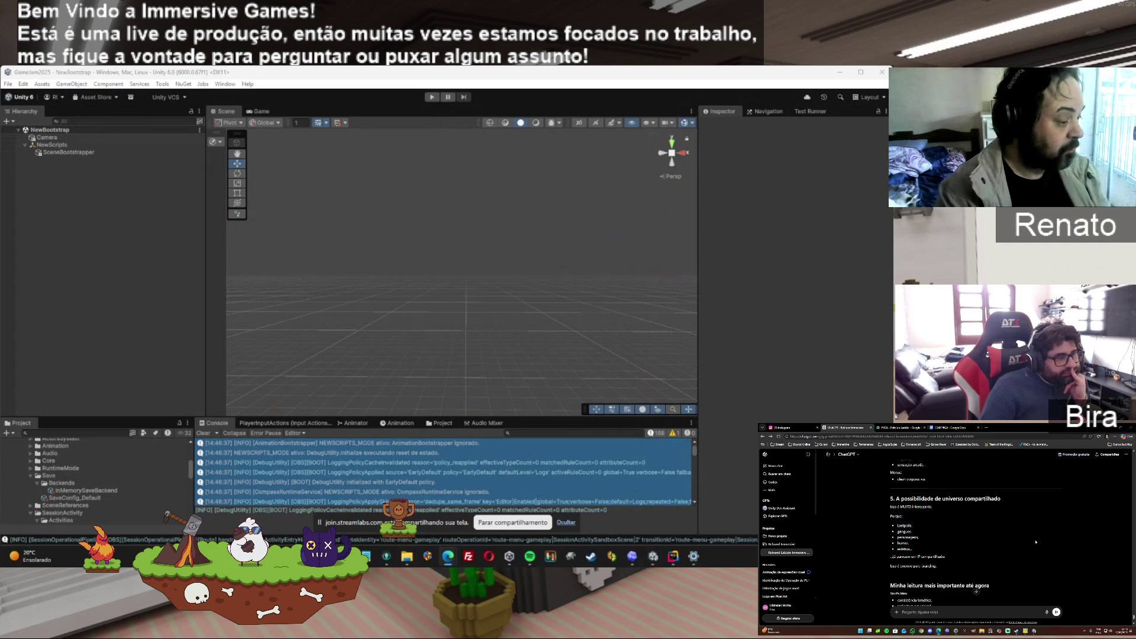
{"action": "scroll", "coordinate": [1036, 541], "scroll_direction": "down", "scroll_amount": 1}
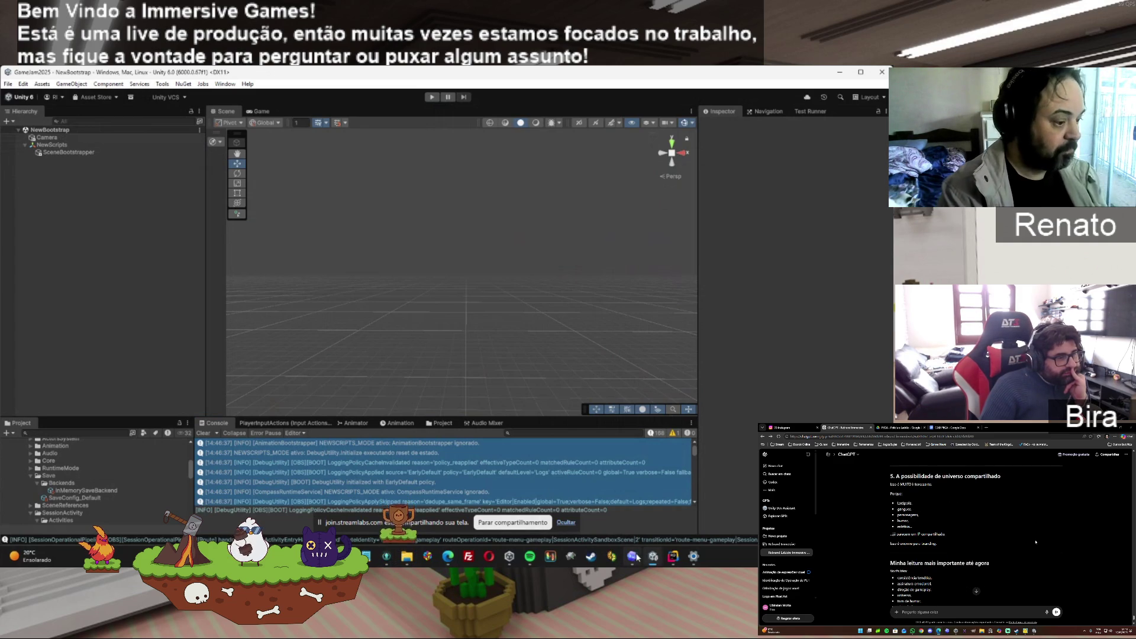
{"action": "left_click", "coordinate": [632, 556]}
{"action": "scroll", "coordinate": [1036, 541], "scroll_direction": "down", "scroll_amount": 1}
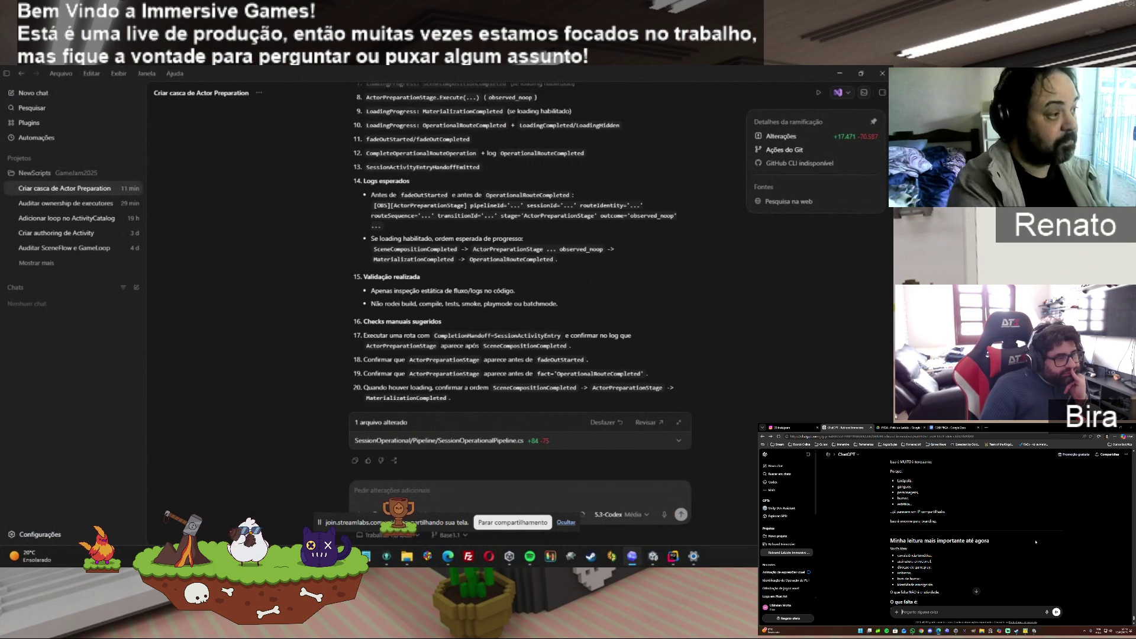
Finish reading the Codex reply, then view GitKraken's uncommitted work in progress
{"action": "scroll", "coordinate": [1036, 541], "scroll_direction": "down", "scroll_amount": 1}
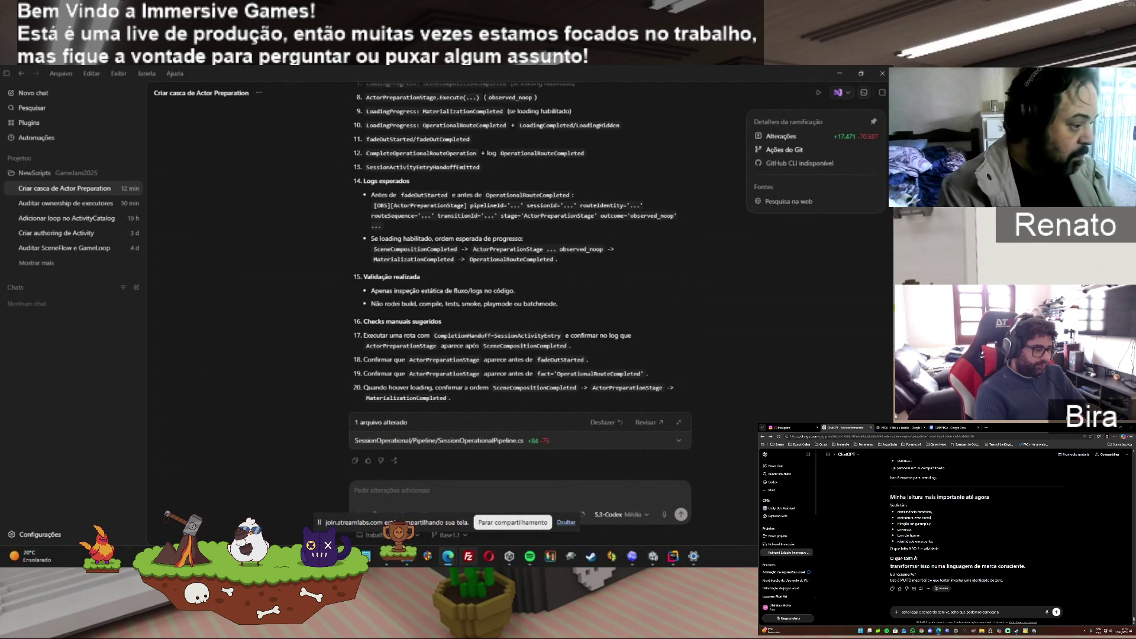
{"action": "left_click", "coordinate": [387, 556]}
{"action": "left_click", "coordinate": [403, 147]}
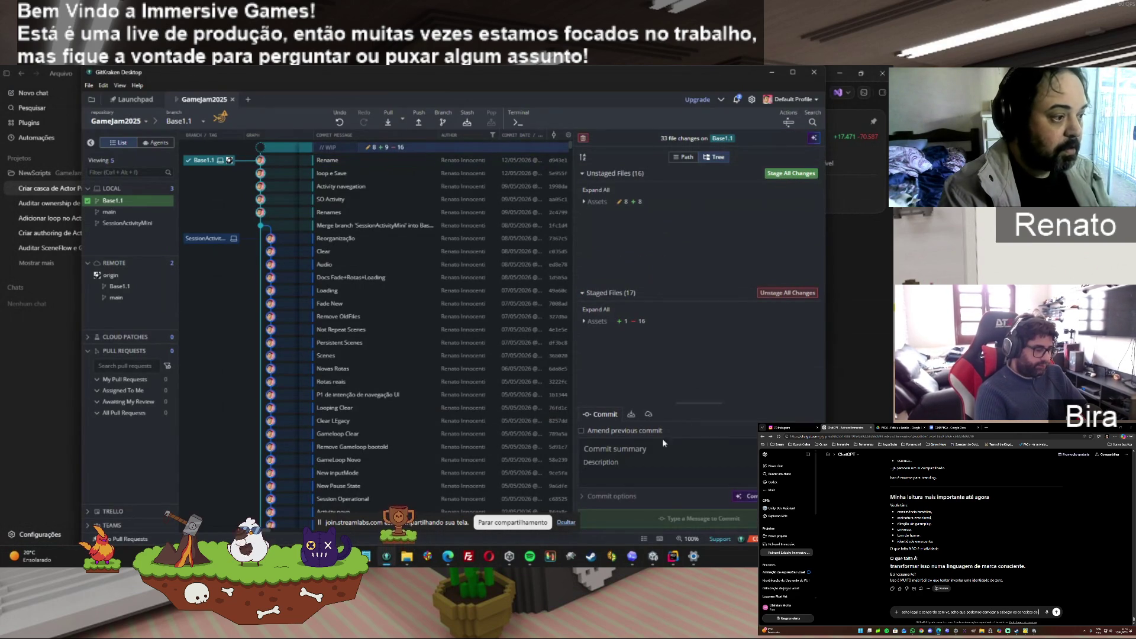
Commit the changes on Base1.1 as 'Actors Operations', expand Assets, and minimize GitKraken
{"action": "left_click", "coordinate": [630, 450]}
{"action": "type", "text": "Actor"}
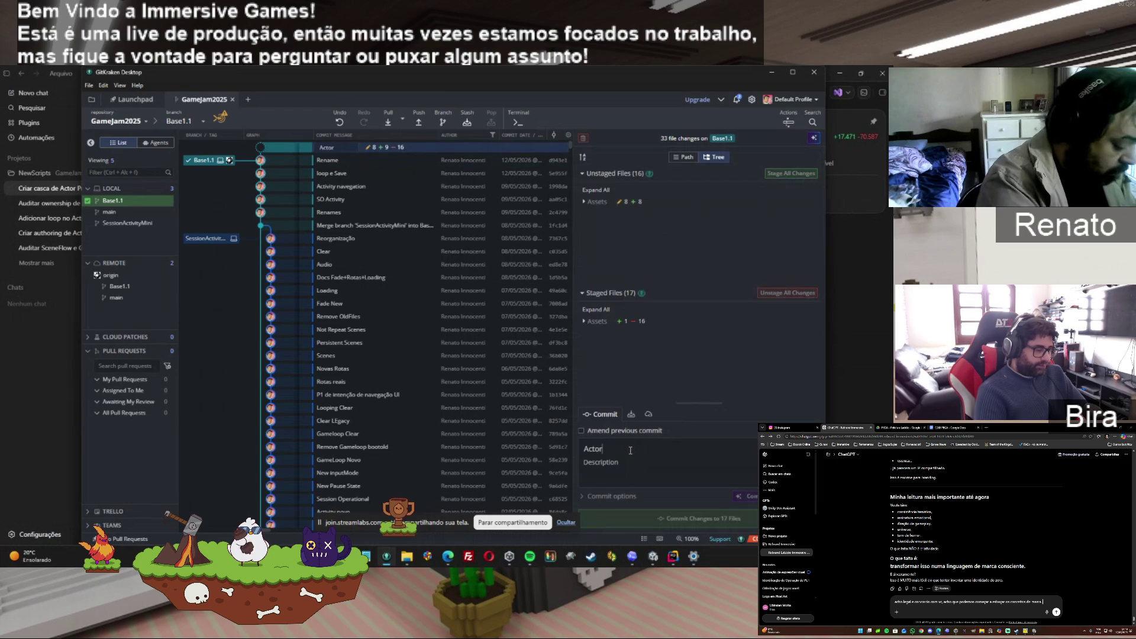
{"action": "type", "text": "s Operations"}
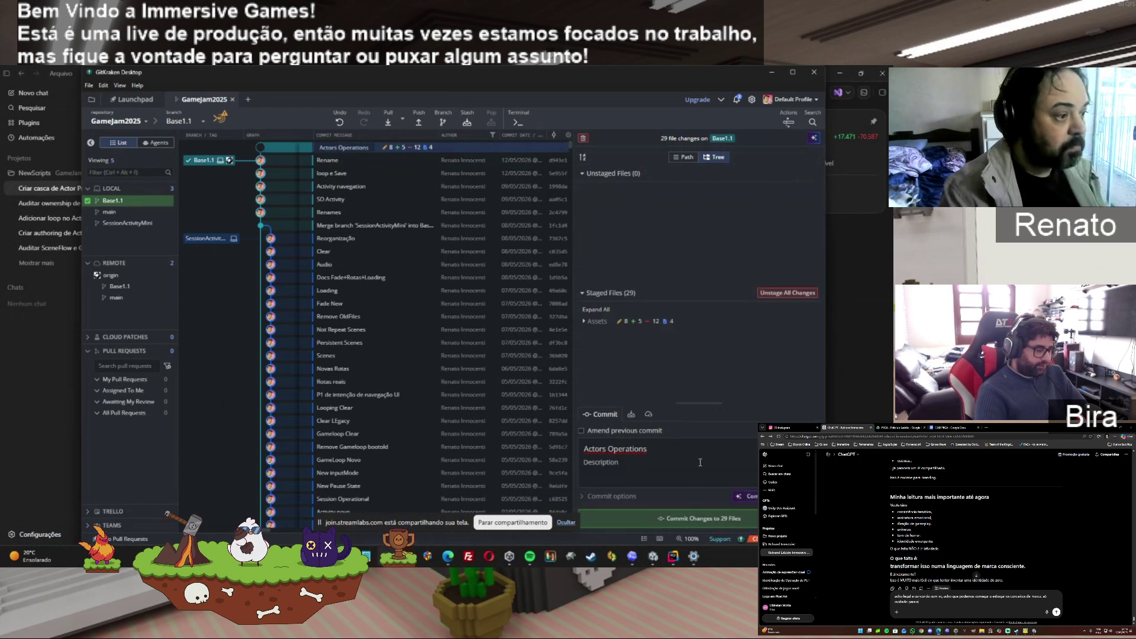
{"action": "left_click", "coordinate": [670, 518]}
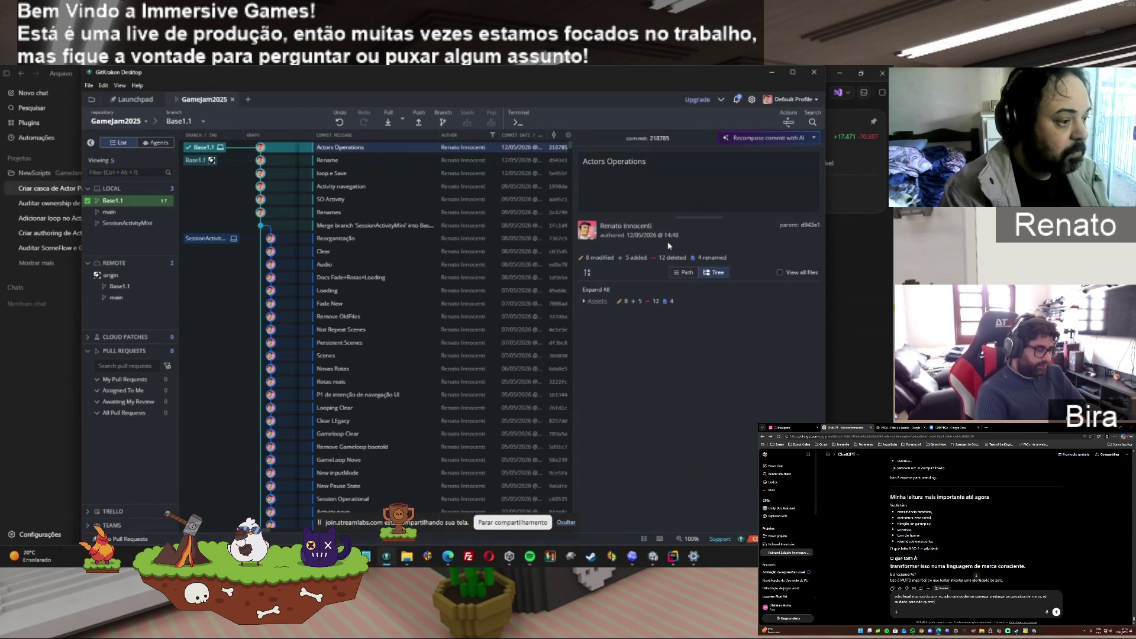
{"action": "left_click", "coordinate": [584, 301]}
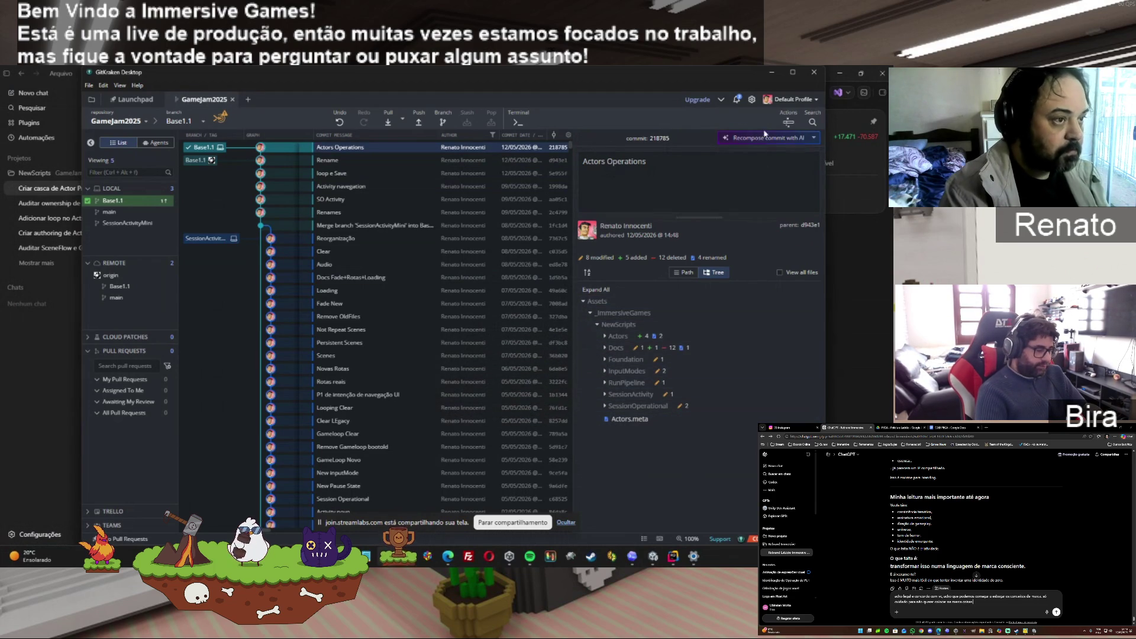
{"action": "left_click", "coordinate": [771, 73]}
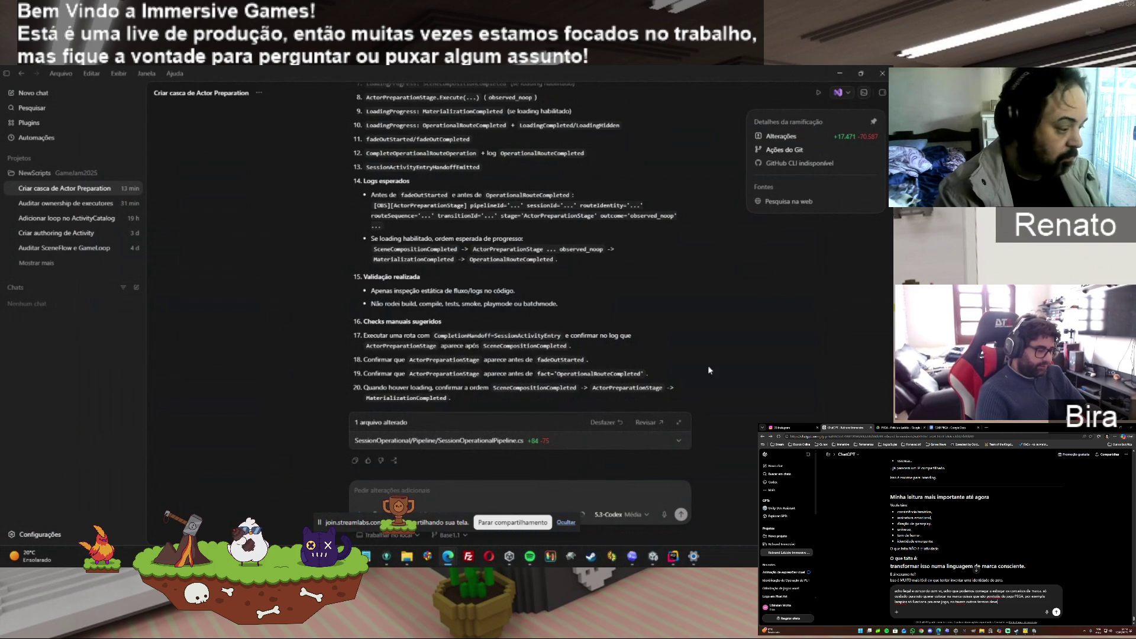
Move Base-1.1-Actor-Preparation-Stage-Checkpoint.md from Downloads into Rider's Docs/ADRs folder
{"action": "left_click", "coordinate": [413, 561]}
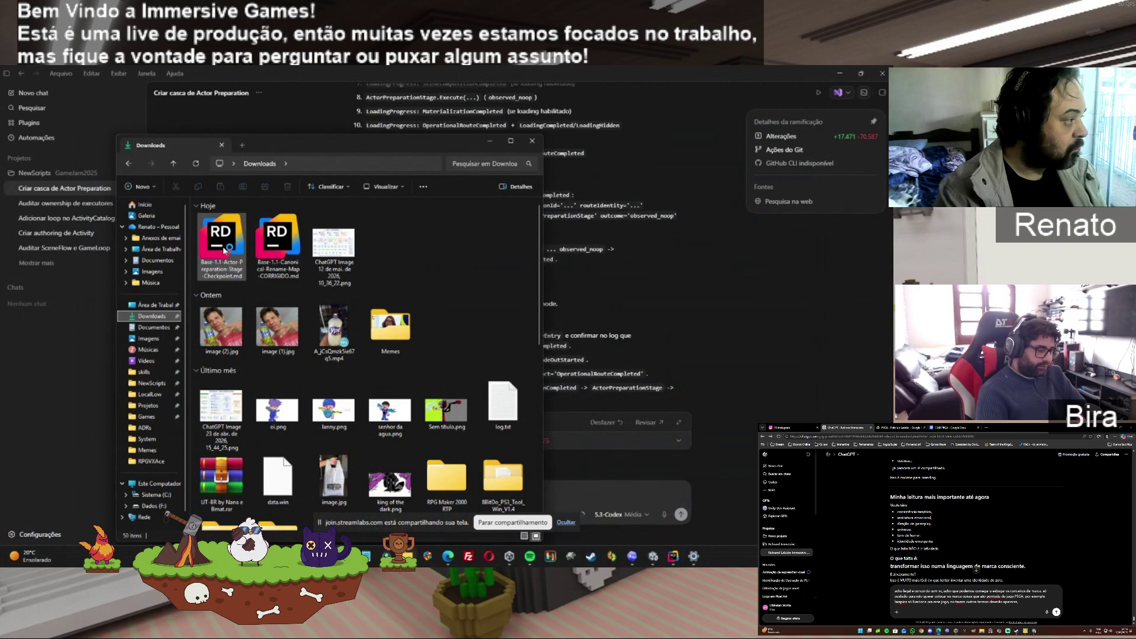
{"action": "left_click", "coordinate": [653, 557]}
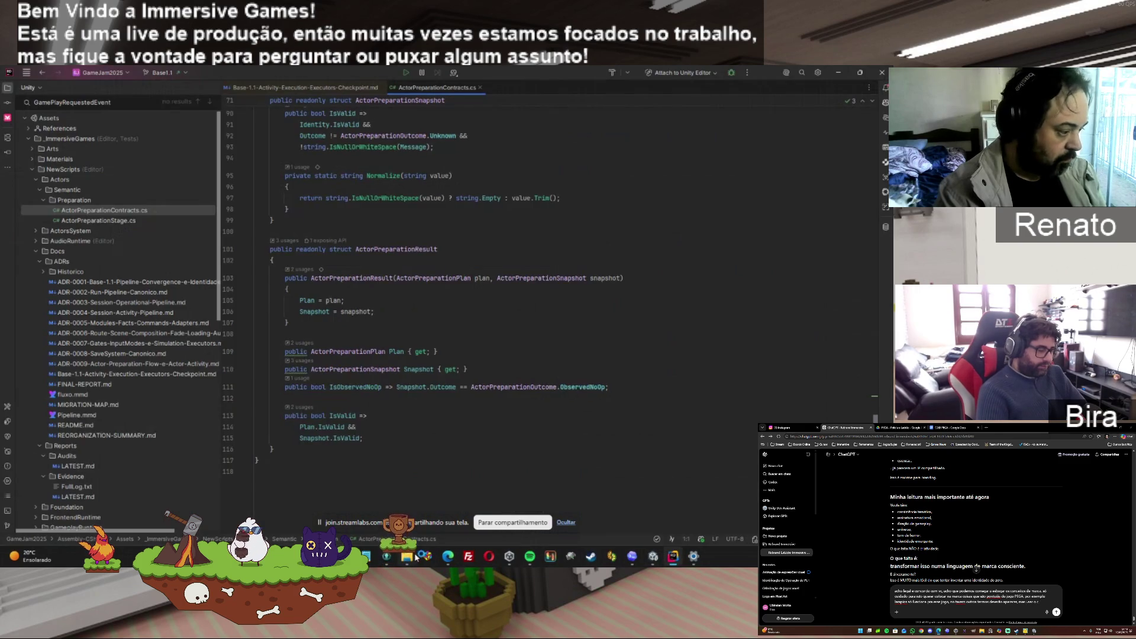
{"action": "left_click", "coordinate": [407, 556]}
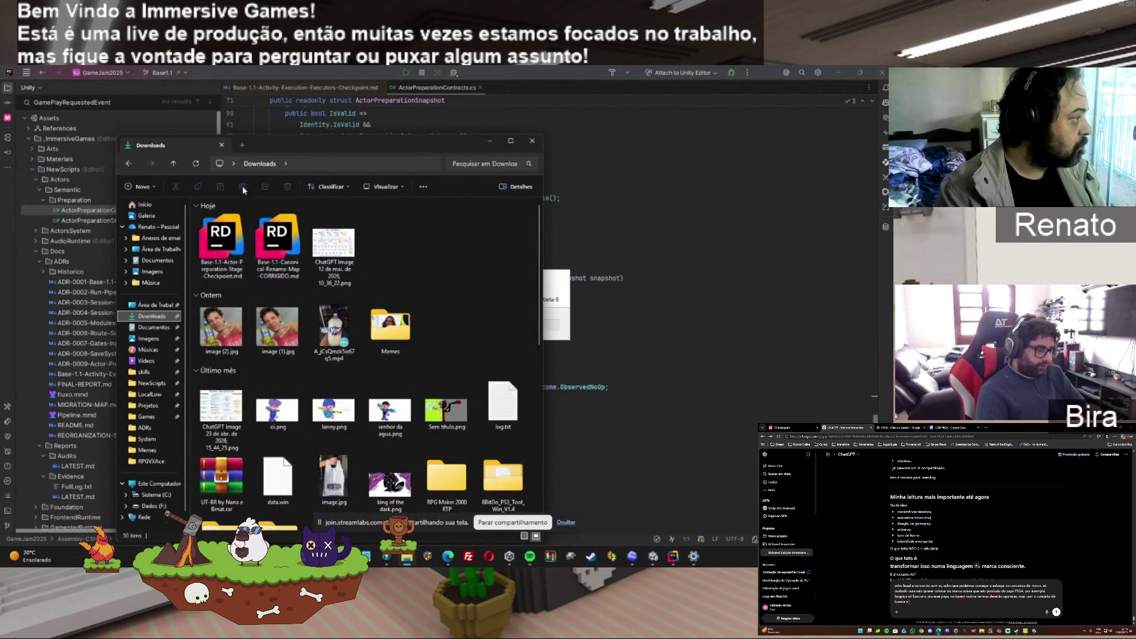
{"action": "left_click", "coordinate": [39, 262]}
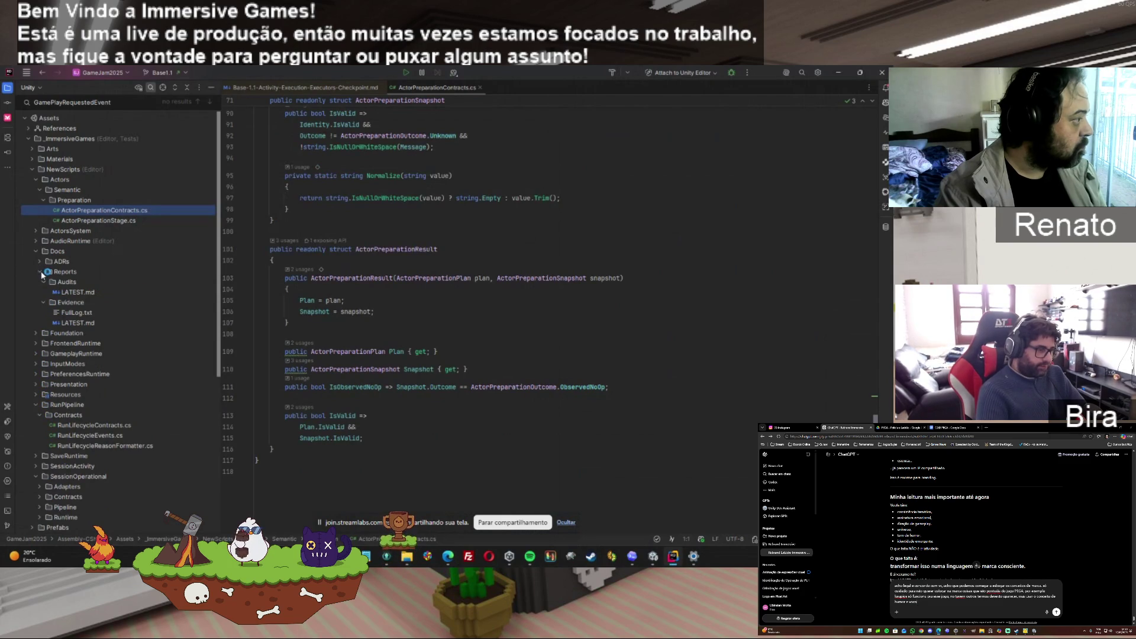
{"action": "left_click", "coordinate": [39, 259]}
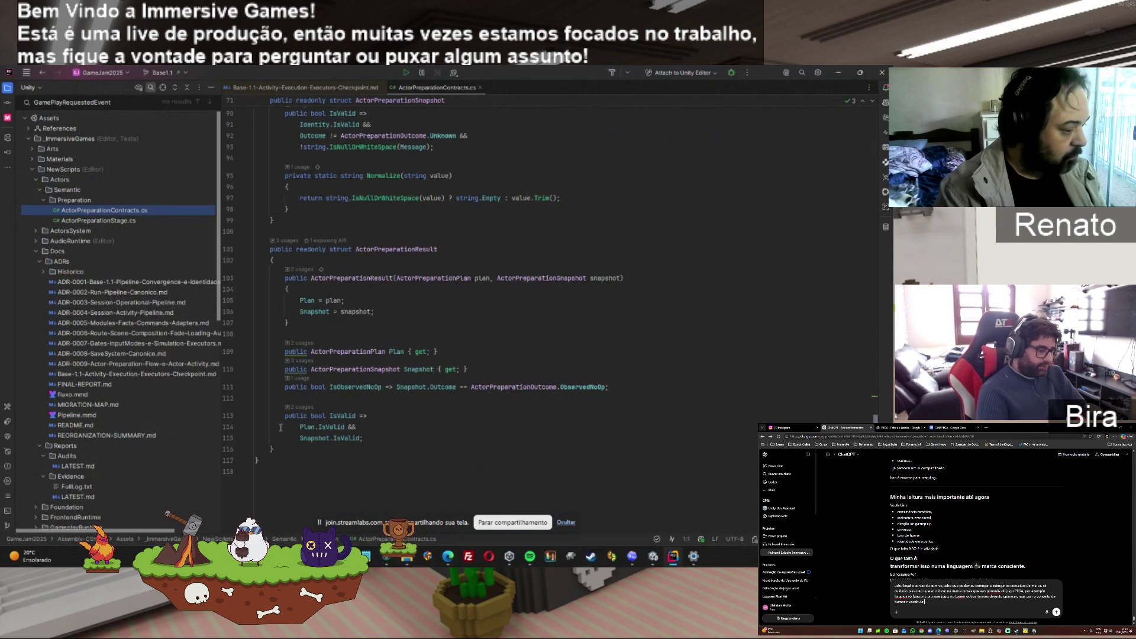
{"action": "left_click", "coordinate": [402, 565]}
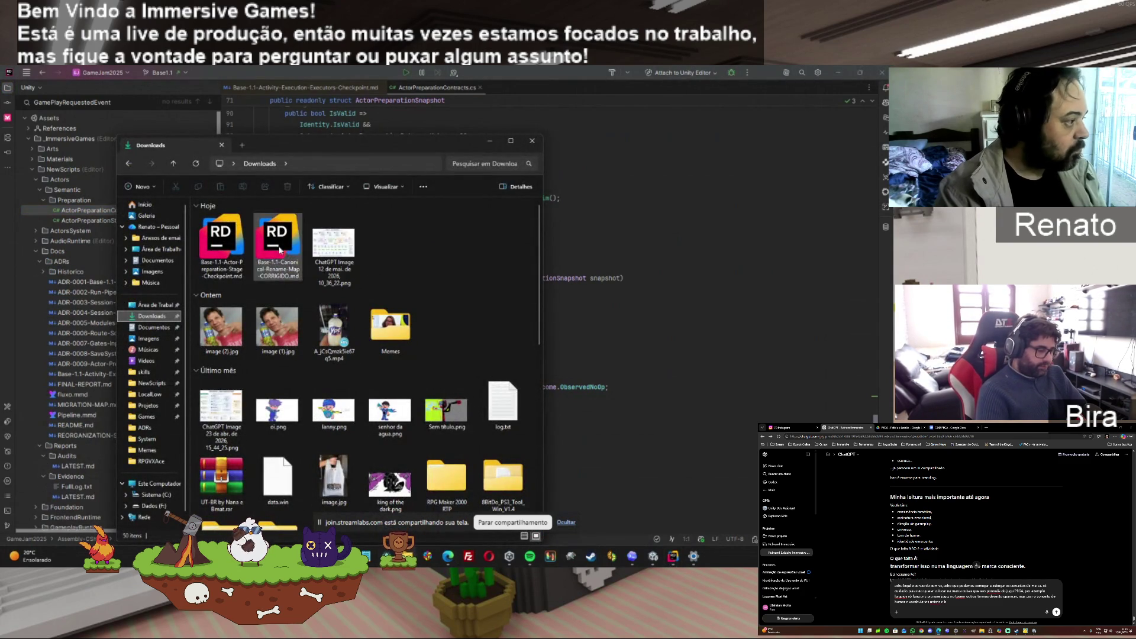
{"action": "mouse_move", "coordinate": [219, 246]}
{"action": "left_mouse_down"}
{"action": "mouse_move", "coordinate": [97, 305]}
{"action": "mouse_move", "coordinate": [101, 343]}
{"action": "left_mouse_up"}
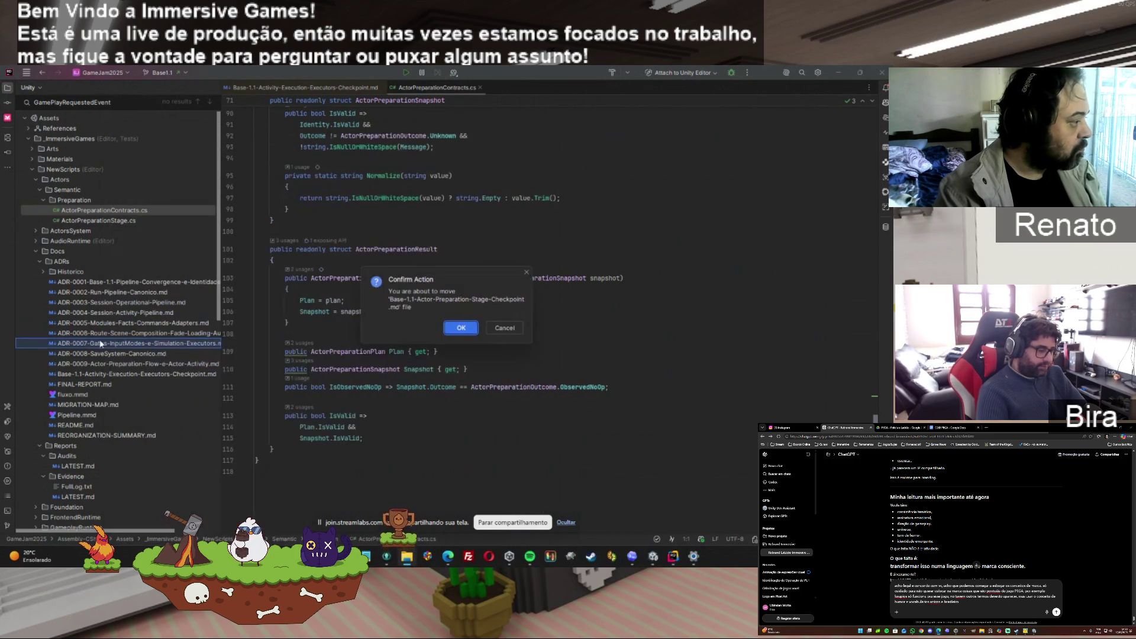
{"action": "left_click", "coordinate": [459, 329]}
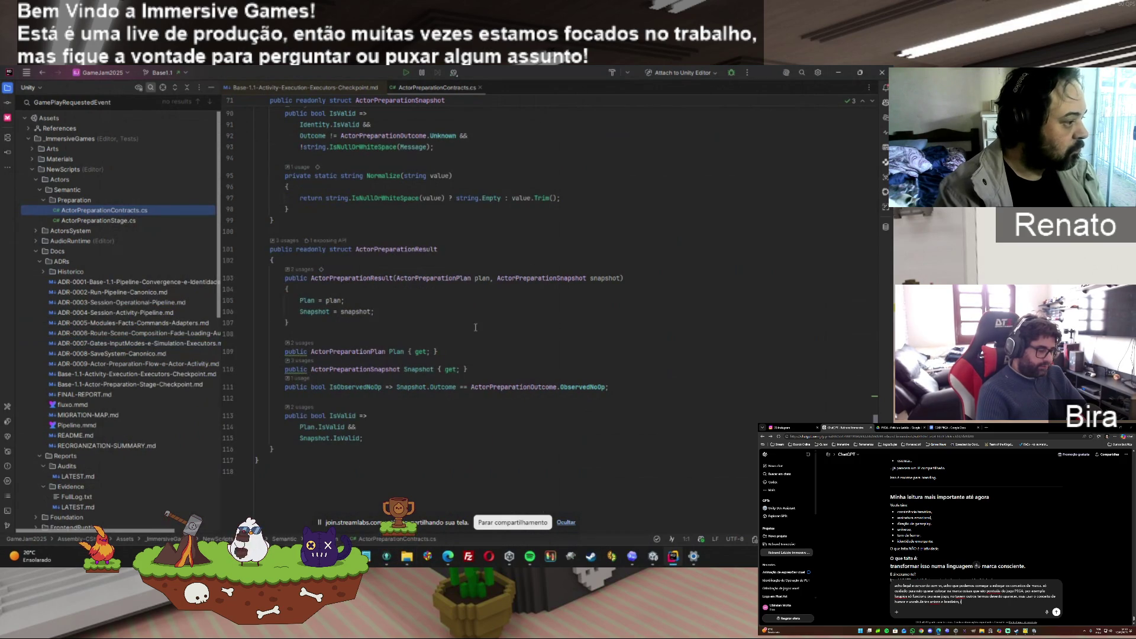
Open the checkpoint document, scroll through it, and minimize Rider
{"action": "double_click", "coordinate": [188, 384]}
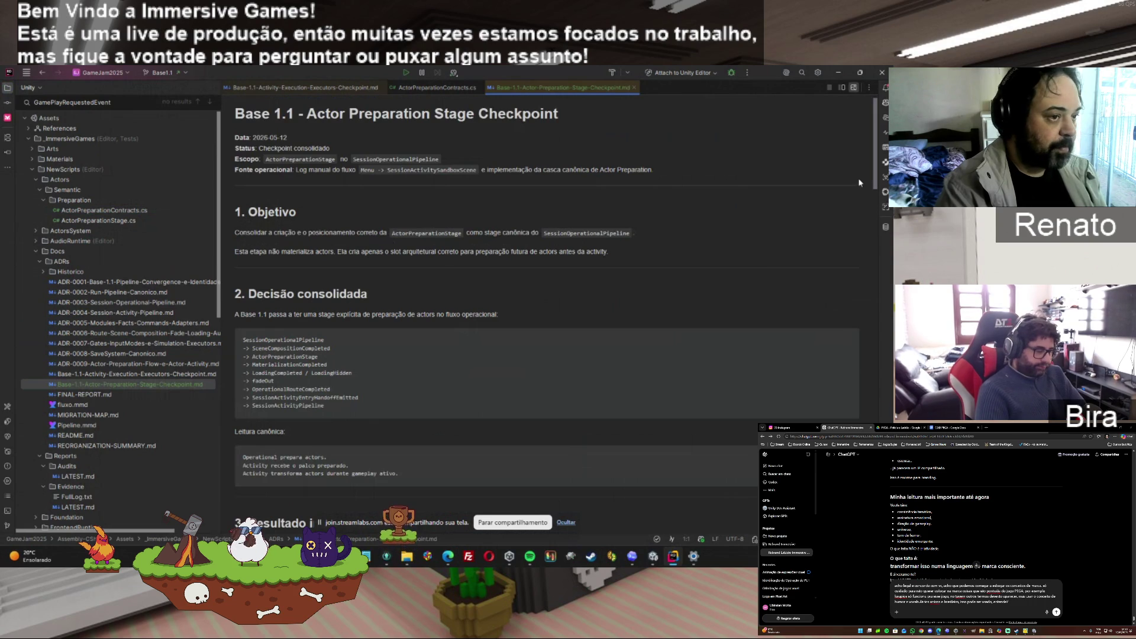
{"action": "left_click_drag", "start_coordinate": [876, 181], "coordinate": [871, 271]}
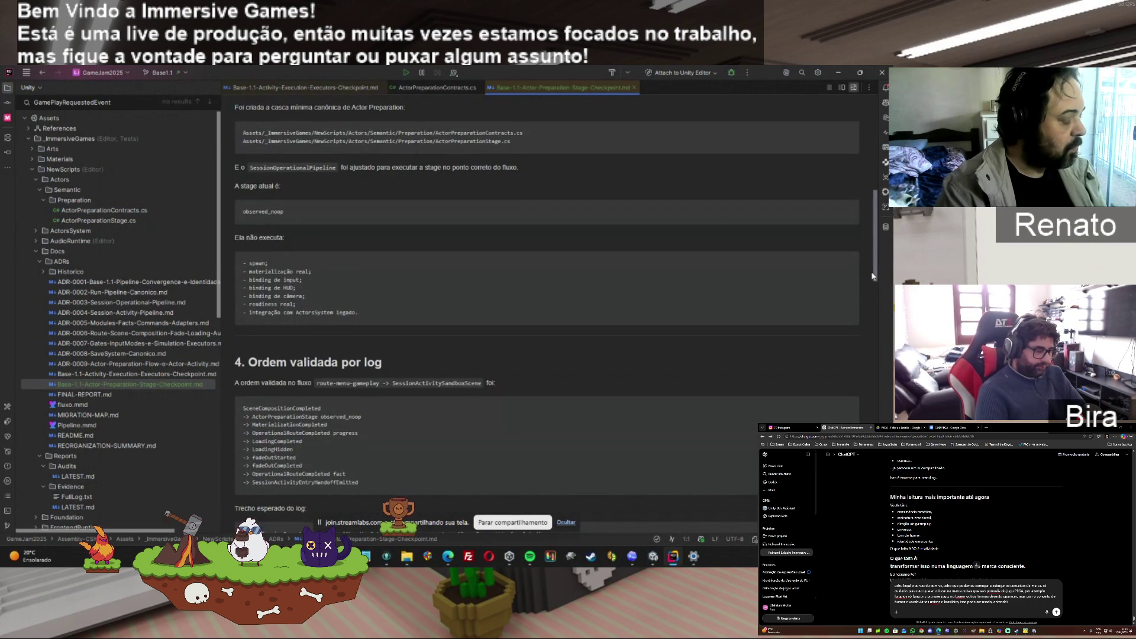
{"action": "left_click_drag", "start_coordinate": [872, 283], "coordinate": [867, 417]}
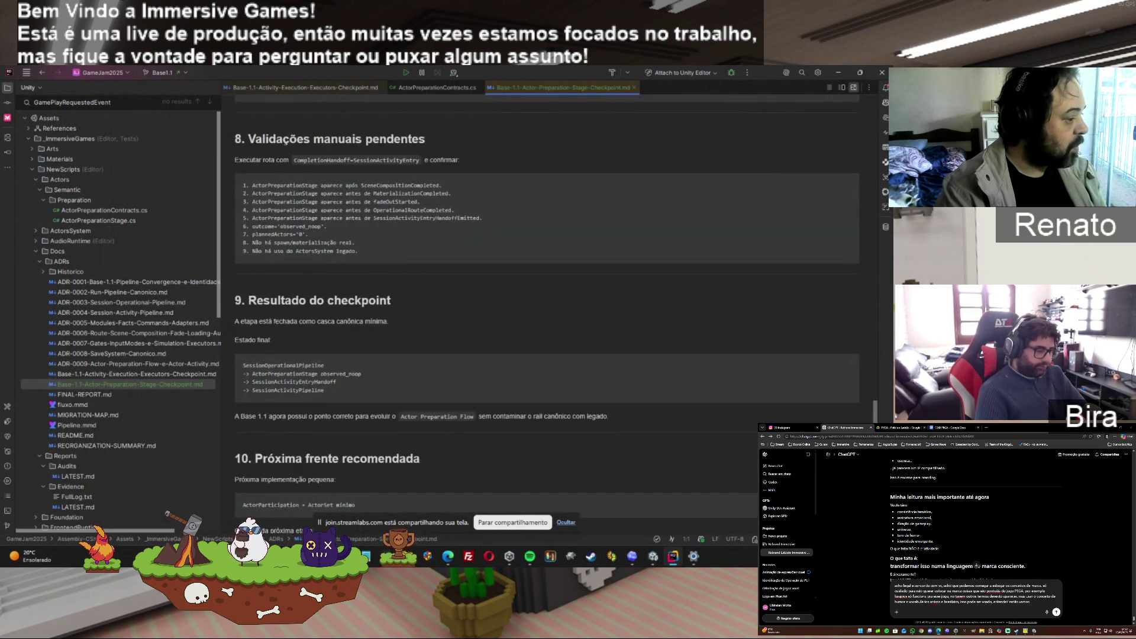
{"action": "scroll", "coordinate": [825, 104], "scroll_direction": "down", "scroll_amount": 3}
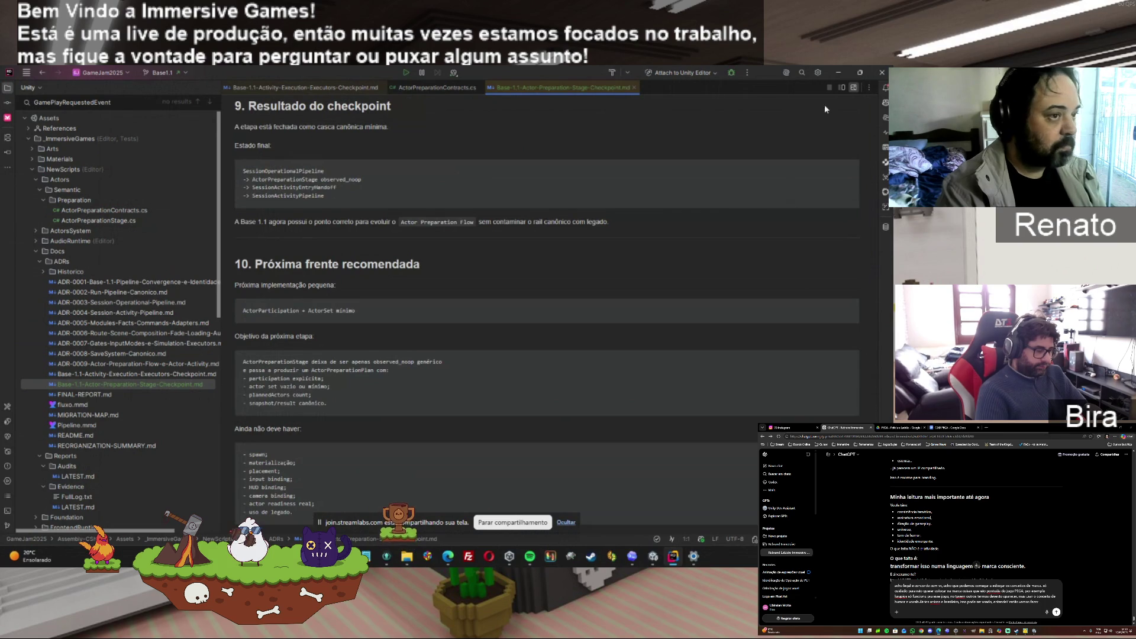
{"action": "left_click", "coordinate": [838, 73]}
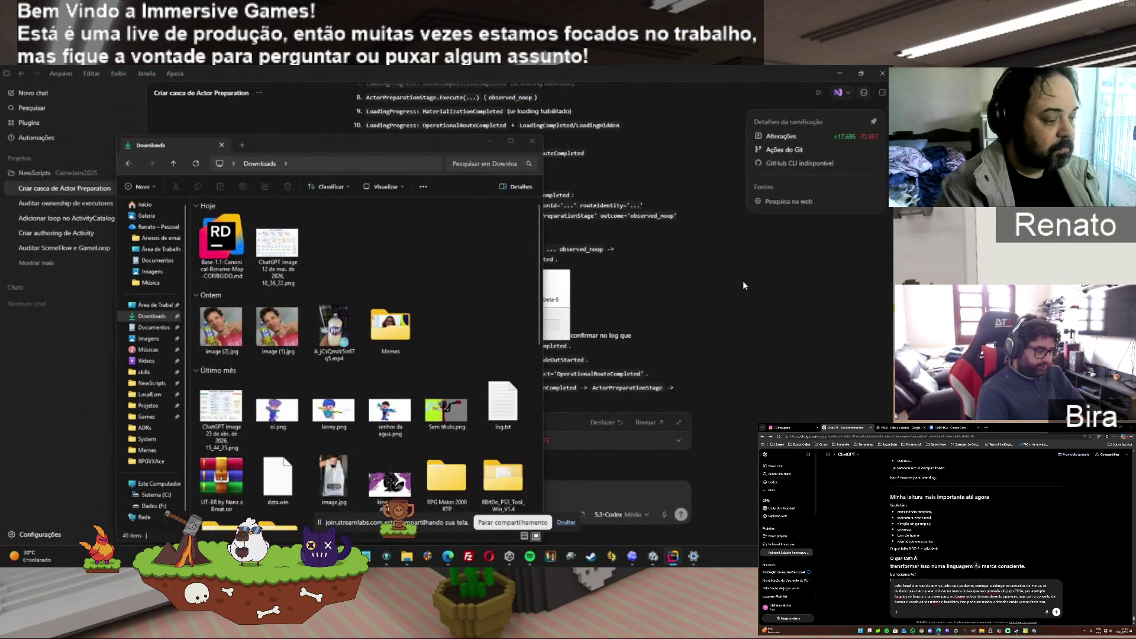
Paste and send the ActorParticipation plus minimal ActorSet task to Codex
{"action": "left_click", "coordinate": [743, 285]}
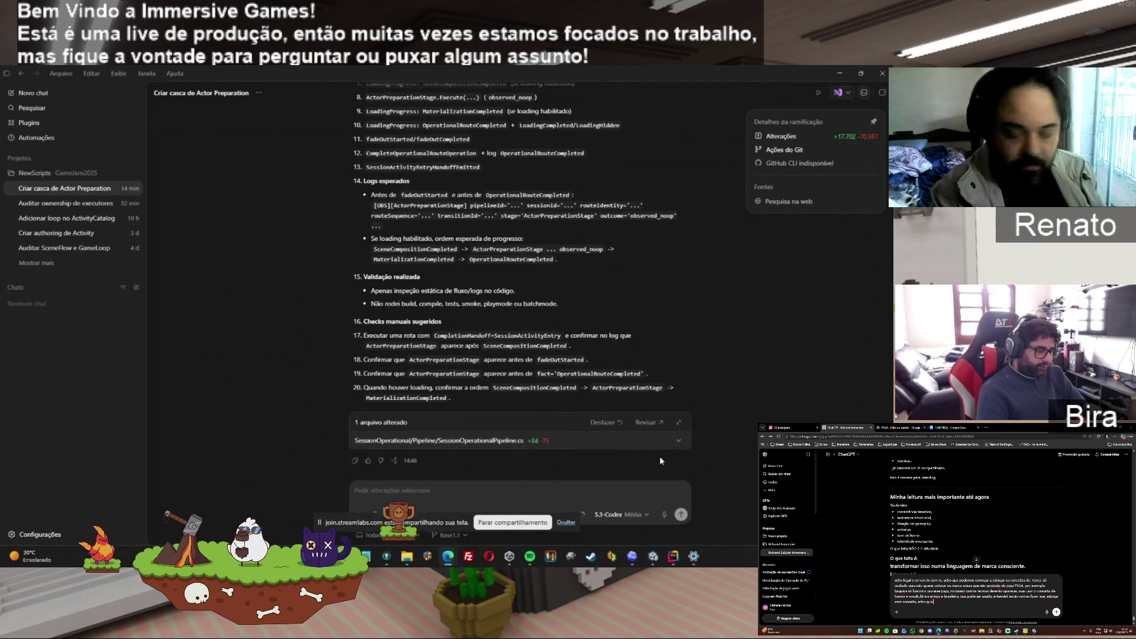
{"action": "key", "text": "ctrl+v"}
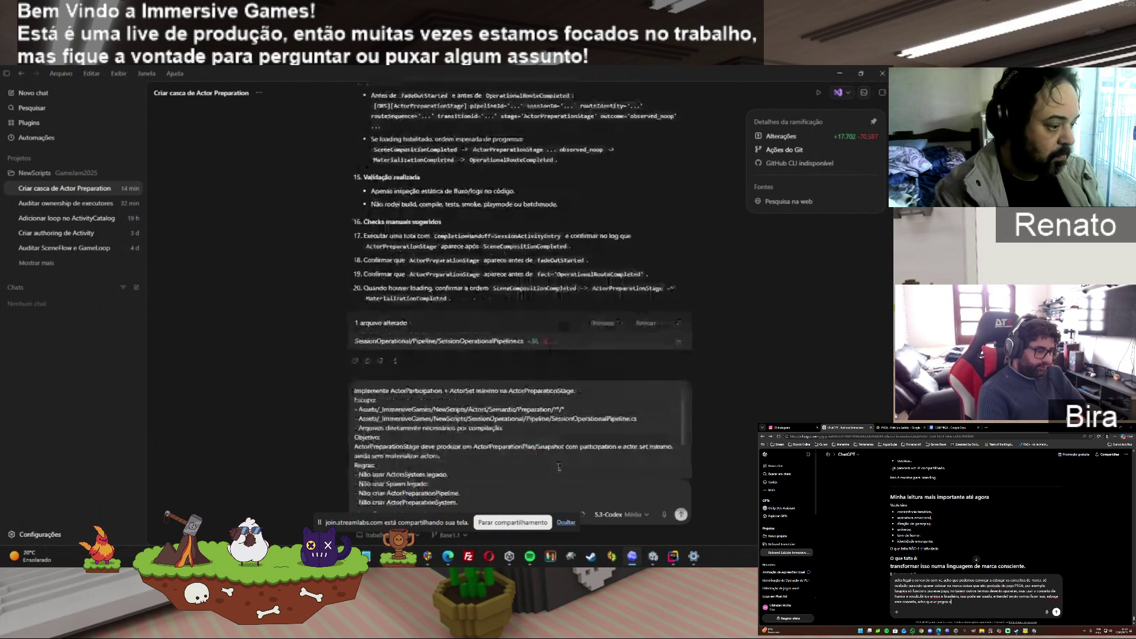
{"action": "key", "text": "Return"}
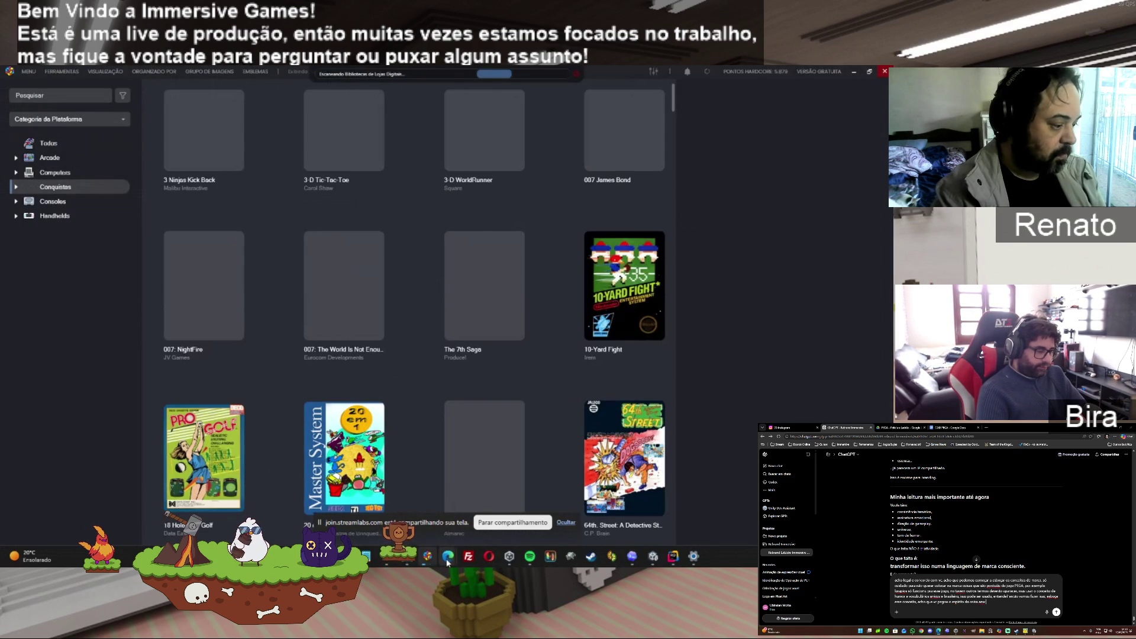
{"action": "mouse_move", "coordinate": [388, 557]}
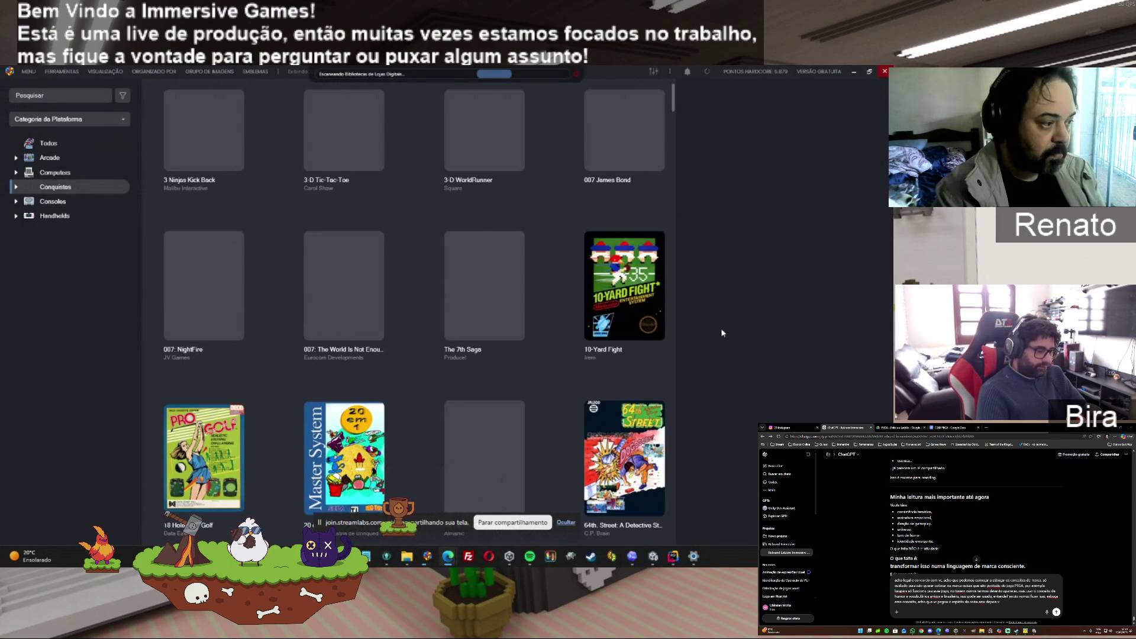
{"action": "key", "text": "alt+Tab"}
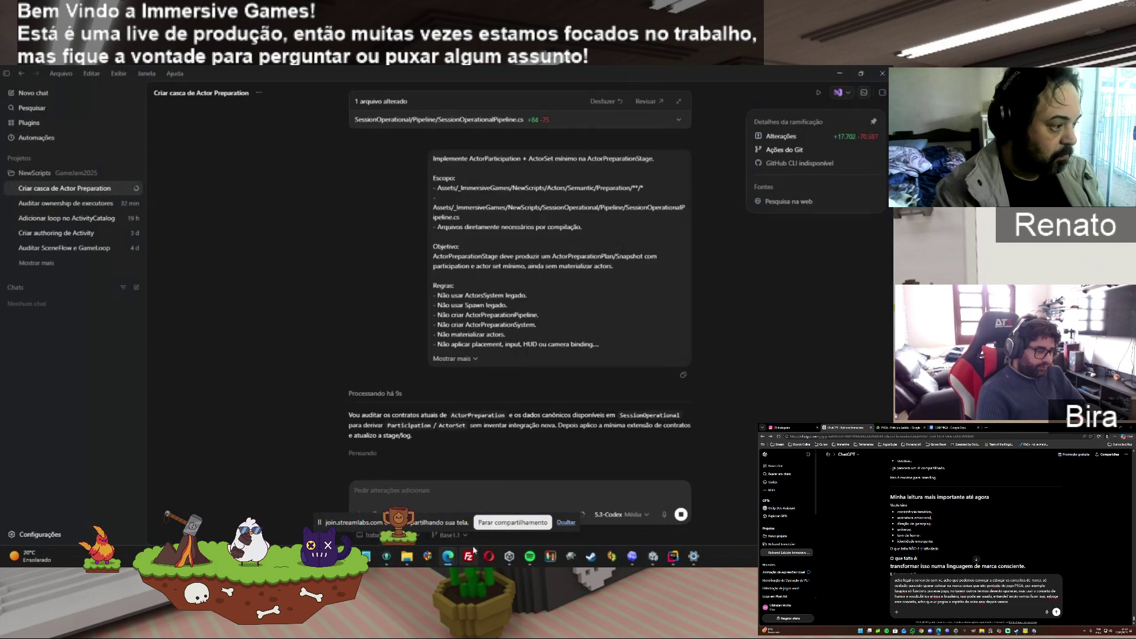
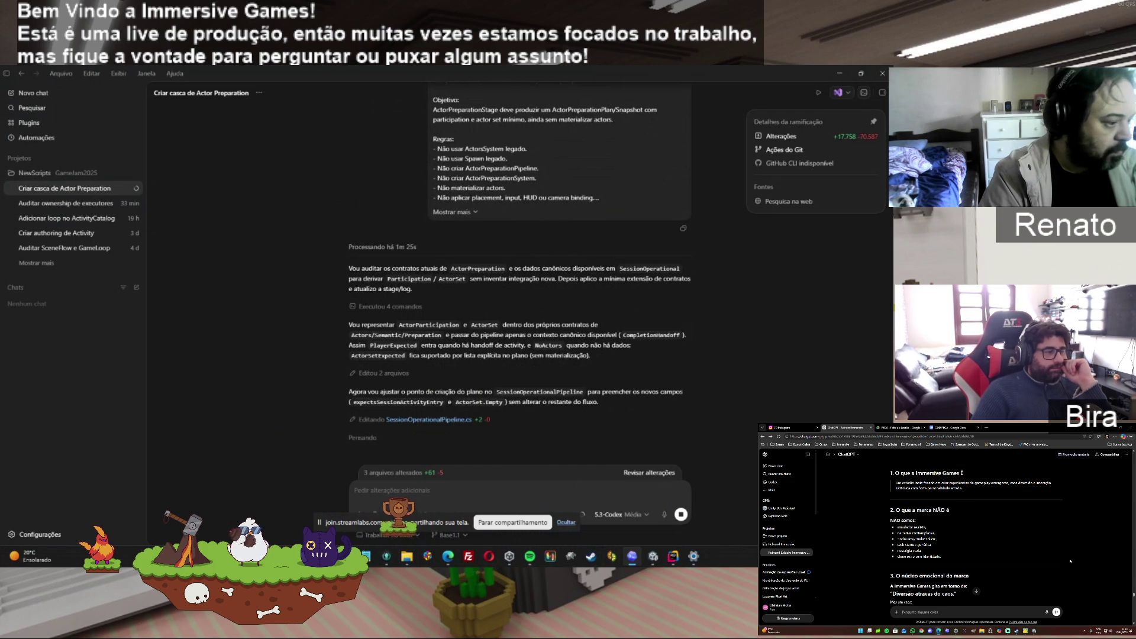
Let Codex finish the 'Criar casca de Actor Preparation' task, then bring Rider forward
{"action": "scroll", "coordinate": [1070, 561], "scroll_direction": "down", "scroll_amount": 1}
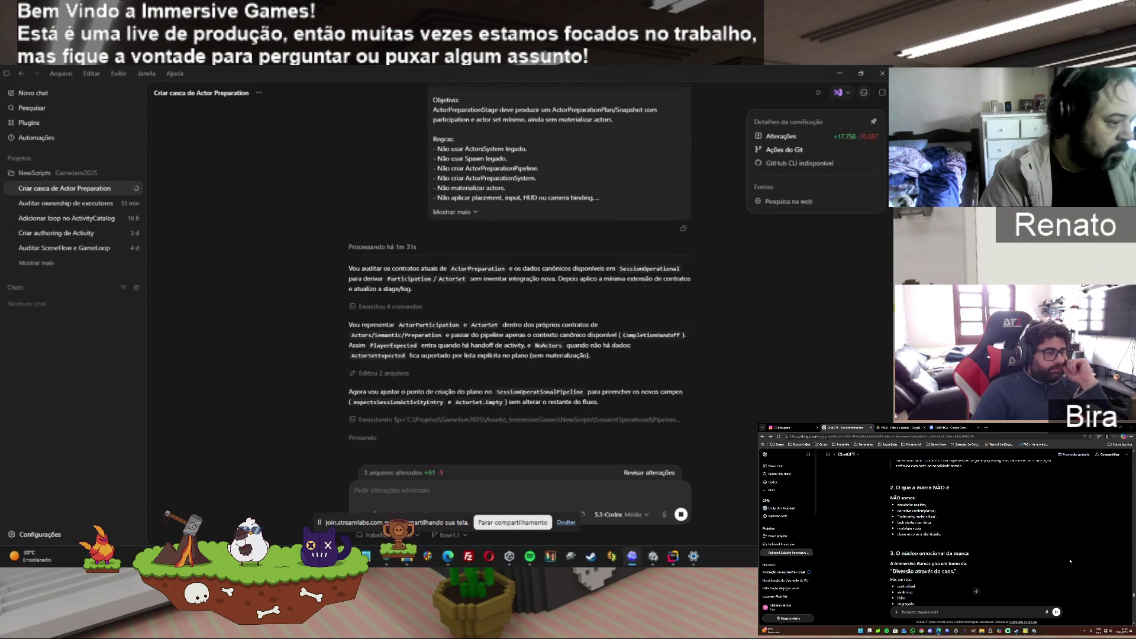
{"action": "scroll", "coordinate": [1070, 561], "scroll_direction": "down", "scroll_amount": 2}
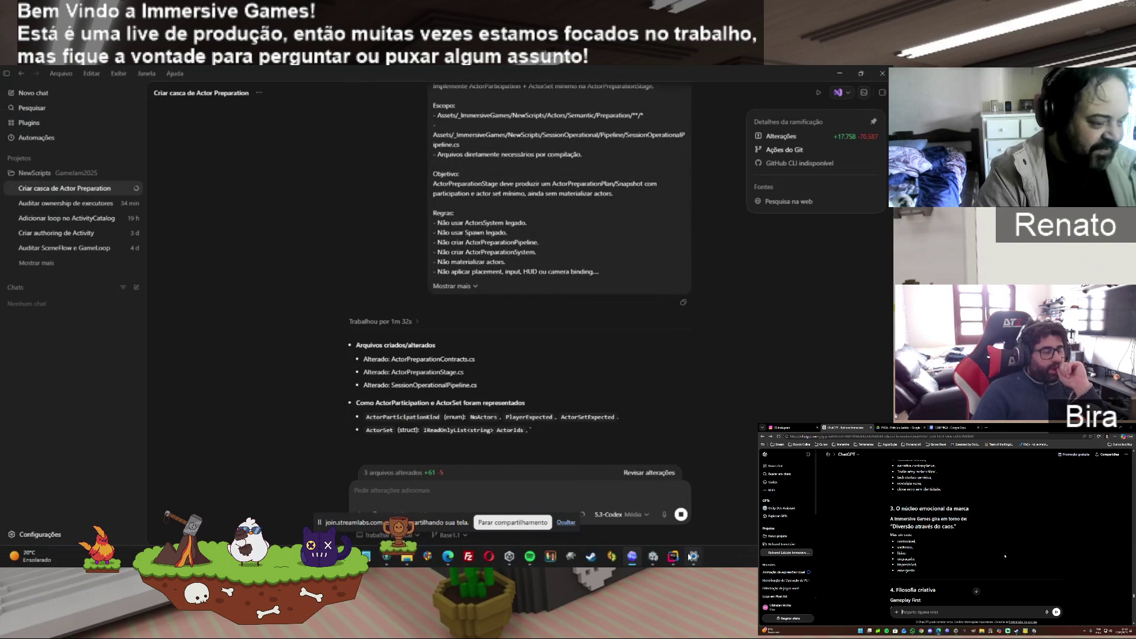
{"action": "left_click", "coordinate": [672, 556]}
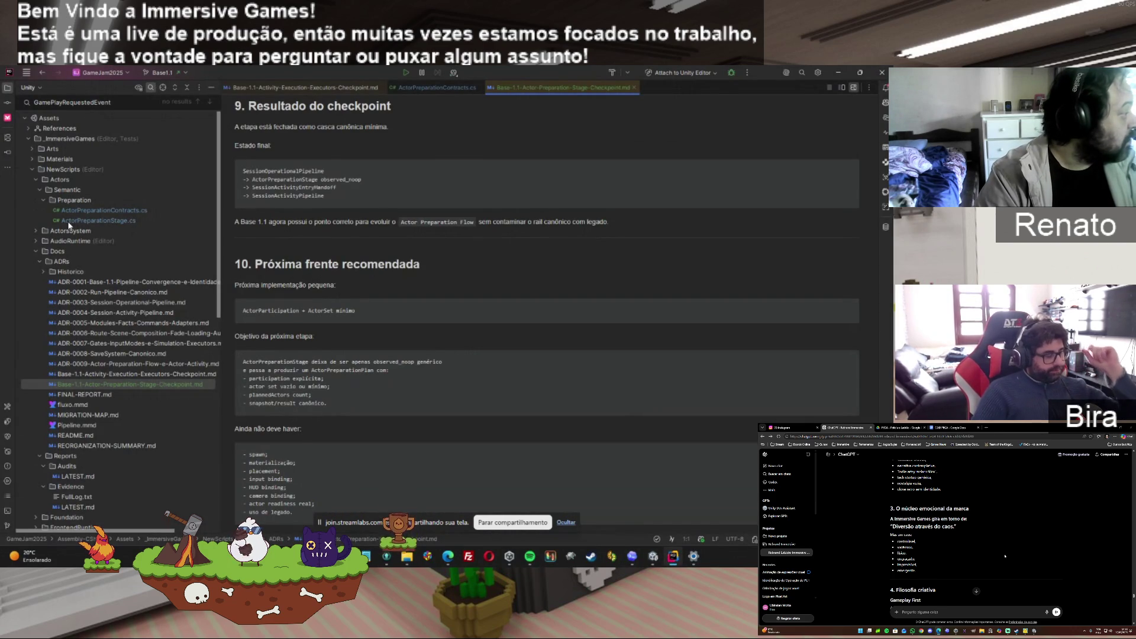
Review ActorPreparationStage.cs, including its IsEmpty check on line 36, and ActorPreparationContracts.cs
{"action": "left_click", "coordinate": [89, 220]}
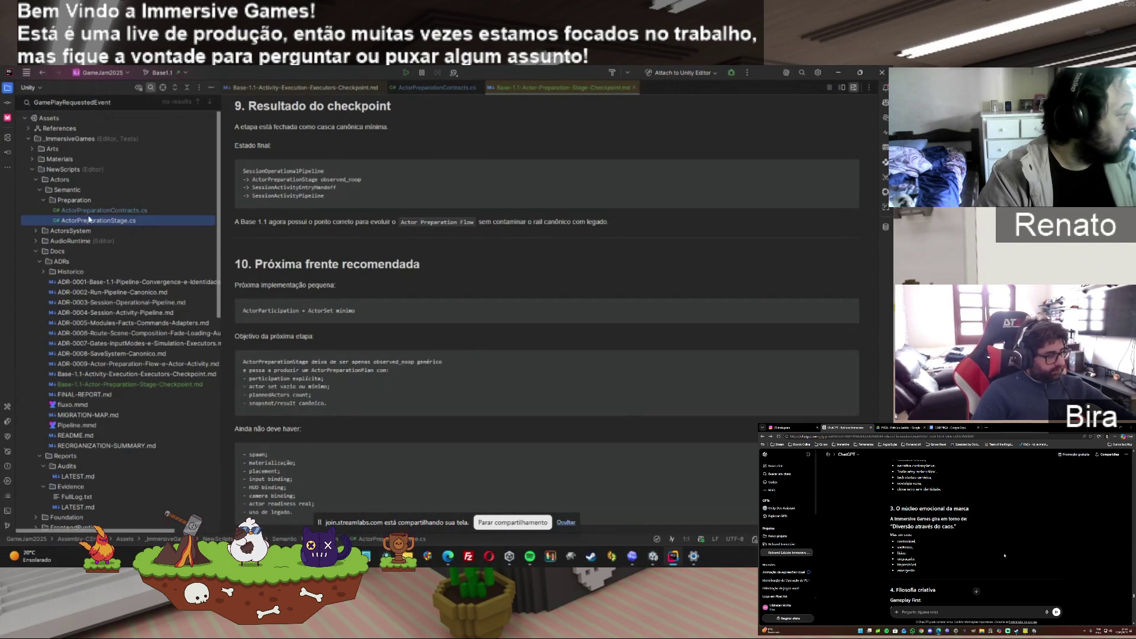
{"action": "double_click", "coordinate": [90, 220]}
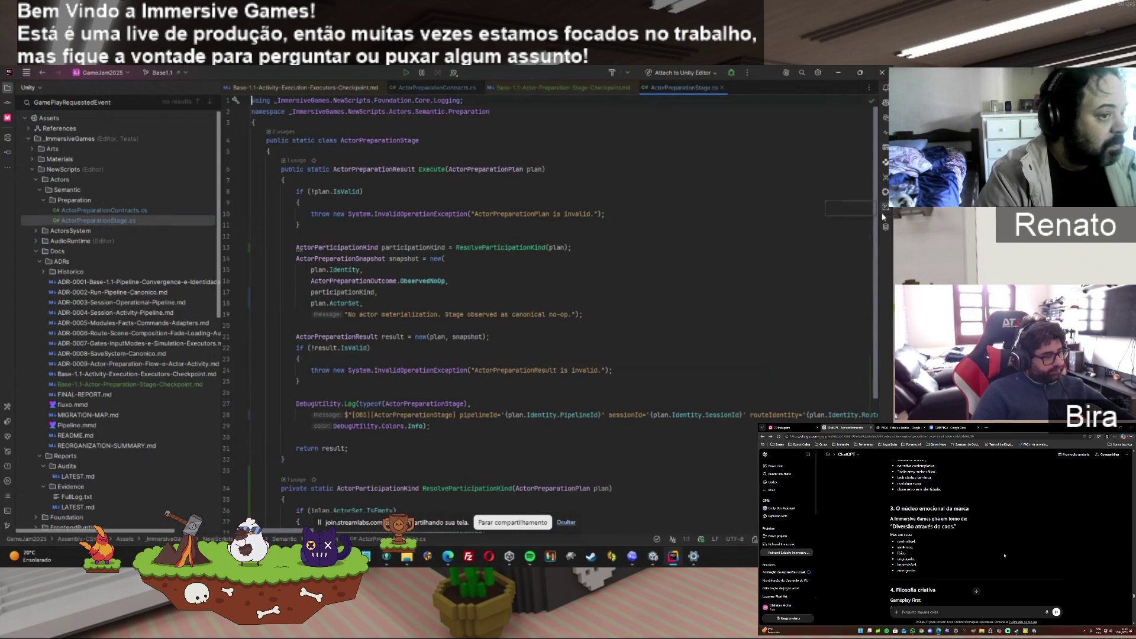
{"action": "scroll", "coordinate": [872, 370], "scroll_direction": "down", "scroll_amount": 6}
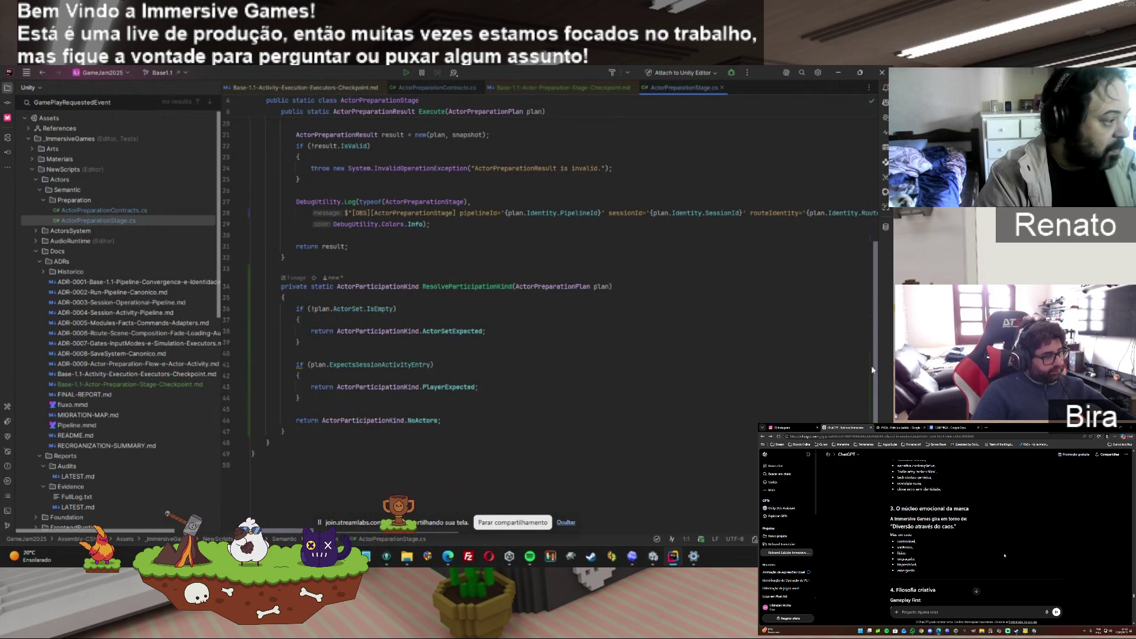
{"action": "double_click", "coordinate": [386, 308]}
{"action": "scroll", "coordinate": [877, 410], "scroll_direction": "up", "scroll_amount": 6}
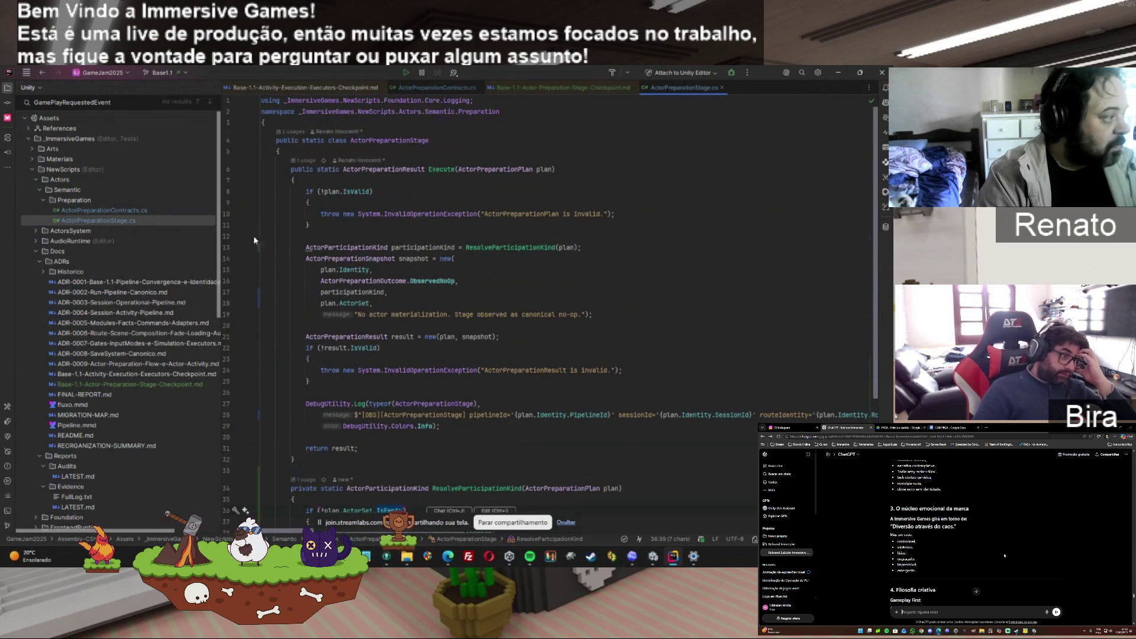
{"action": "double_click", "coordinate": [105, 211]}
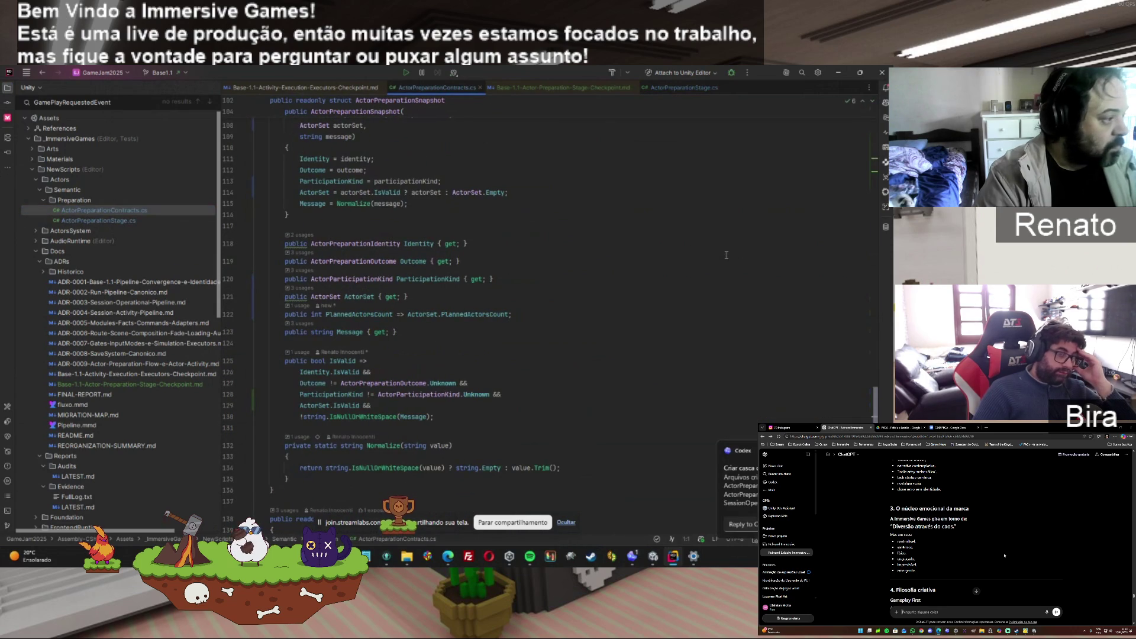
{"action": "left_click", "coordinate": [632, 556]}
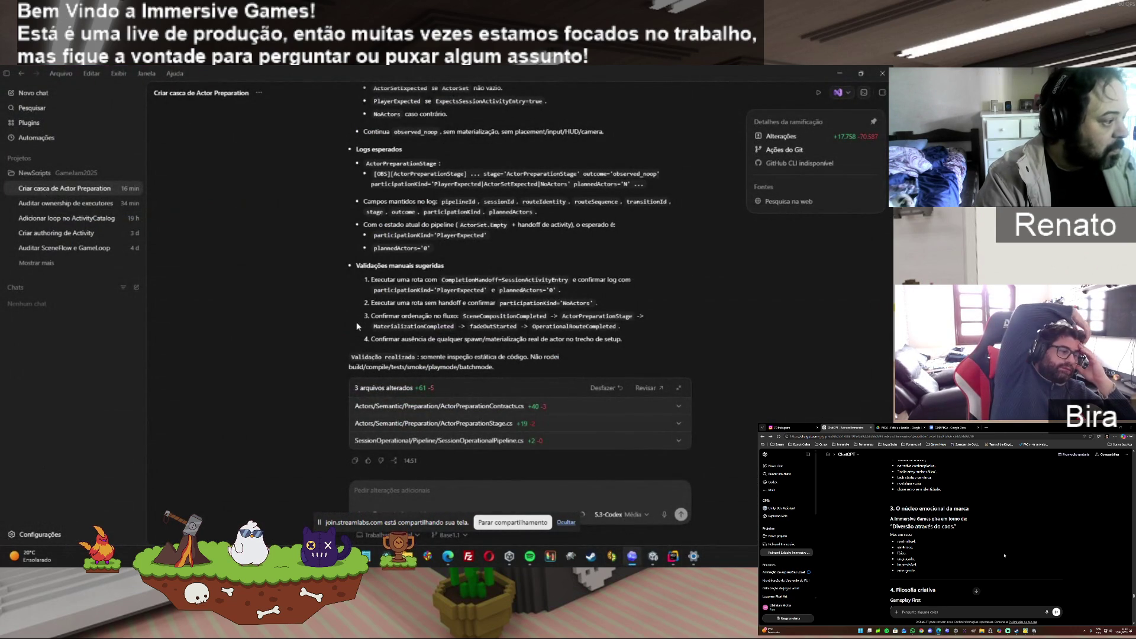
Copy Codex's final summary of the Actor Preparation changes and validation steps, then return to Unity
{"action": "left_click", "coordinate": [355, 461]}
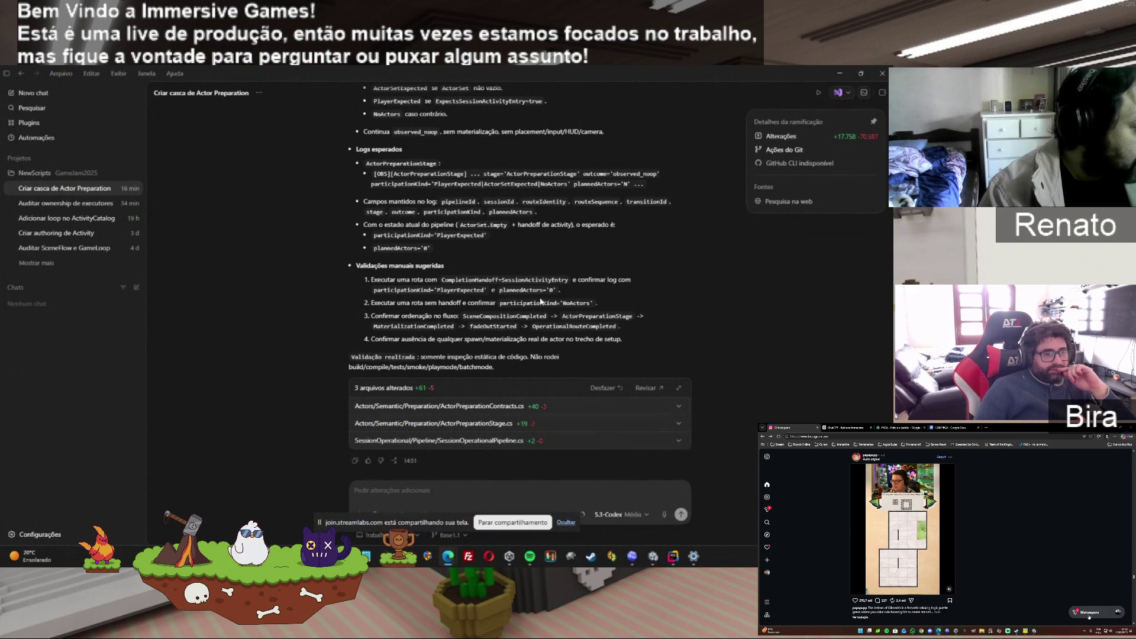
{"action": "mouse_move", "coordinate": [642, 563]}
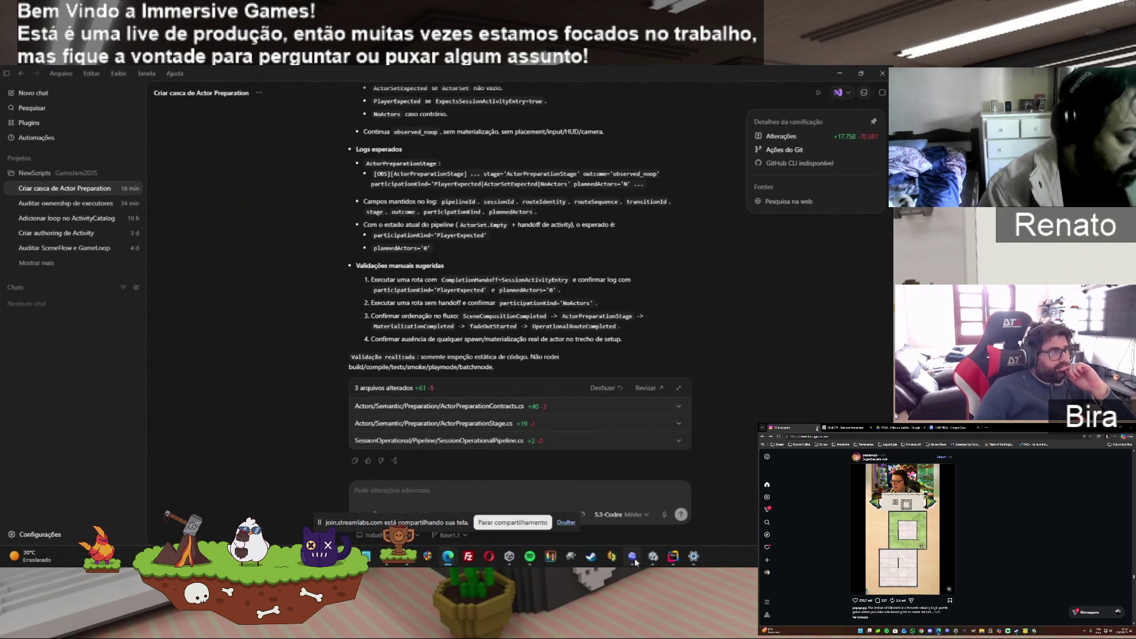
{"action": "left_click", "coordinate": [666, 561]}
{"action": "left_click", "coordinate": [653, 557]}
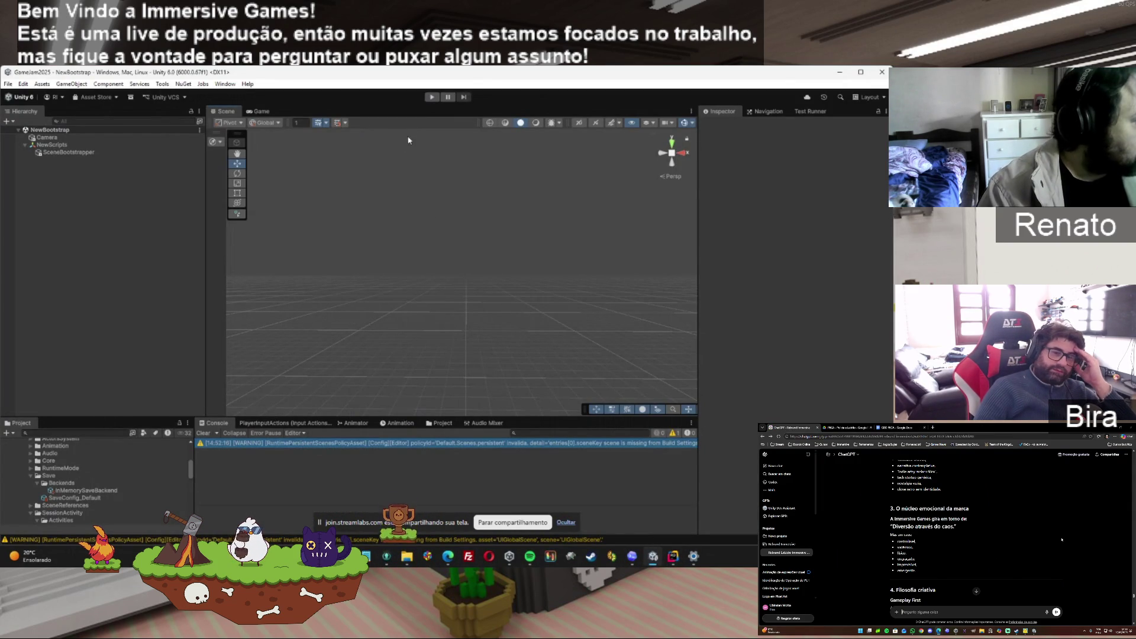
Run the game, start the Test route, and read the ActorPreparationStage log filtered by 'actorplaer'
{"action": "key", "text": "ctrl+p"}
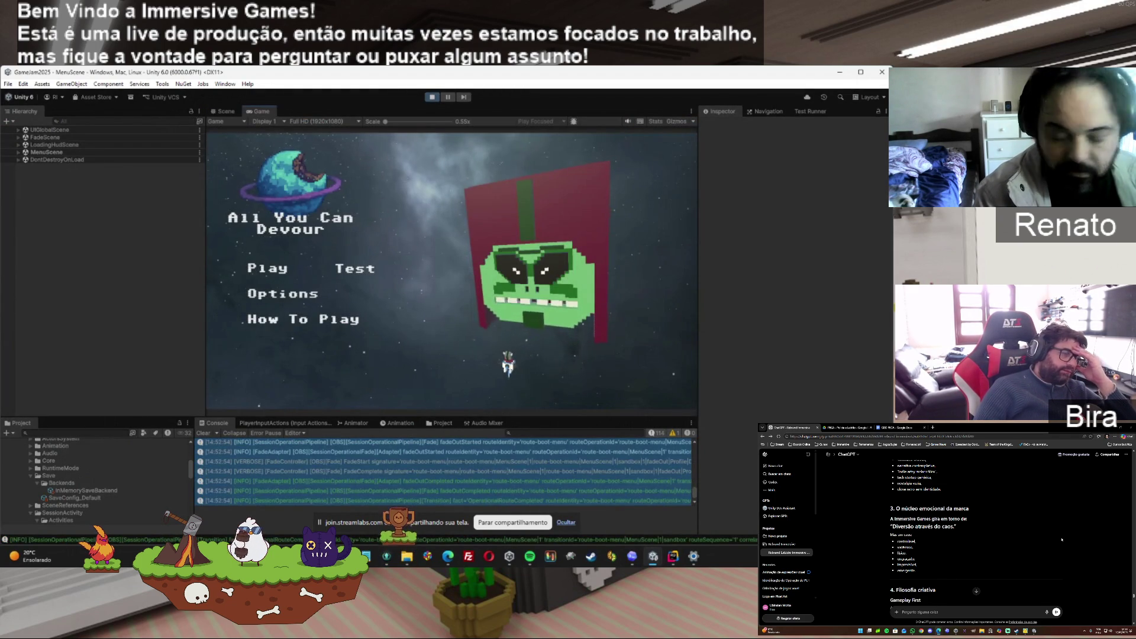
{"action": "left_click", "coordinate": [348, 272]}
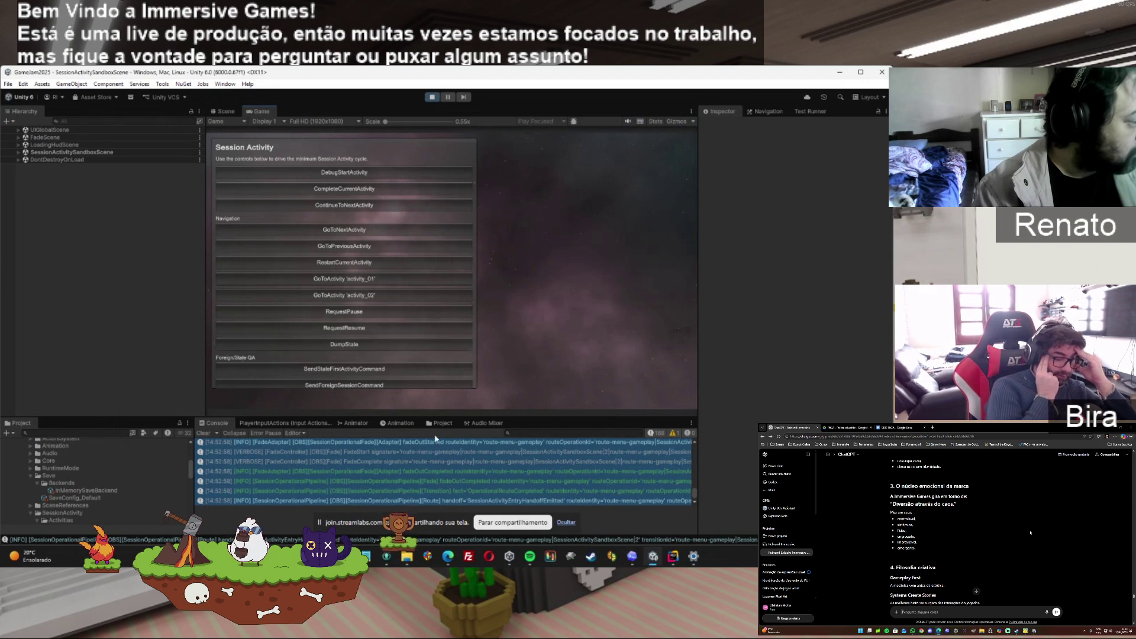
{"action": "left_click", "coordinate": [521, 451]}
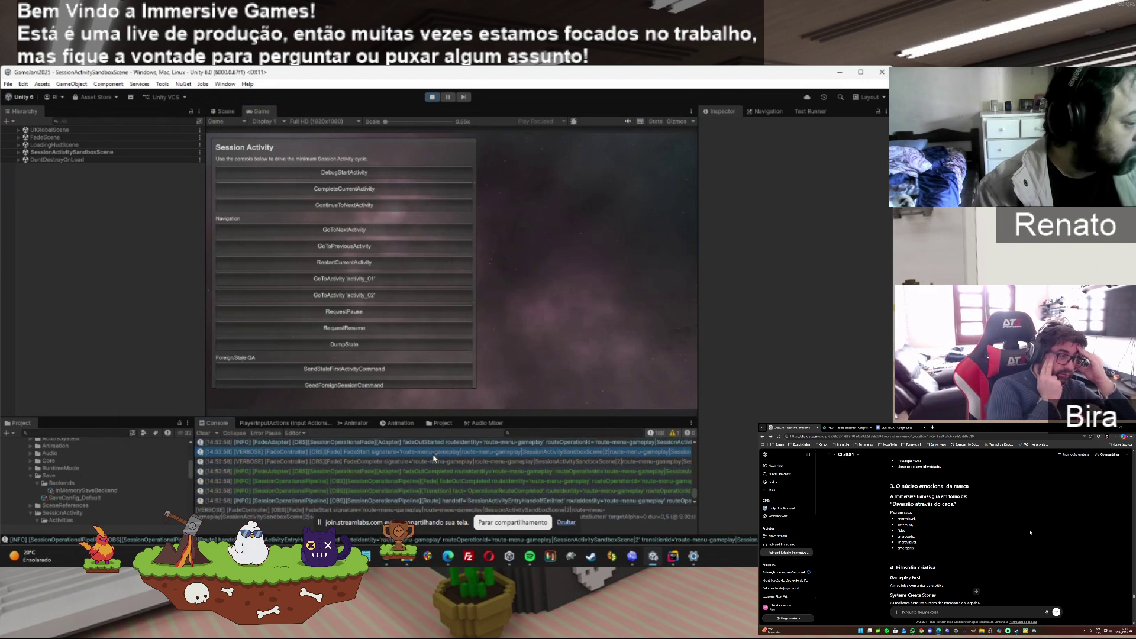
{"action": "left_click", "coordinate": [537, 434]}
{"action": "type", "text": "actor"}
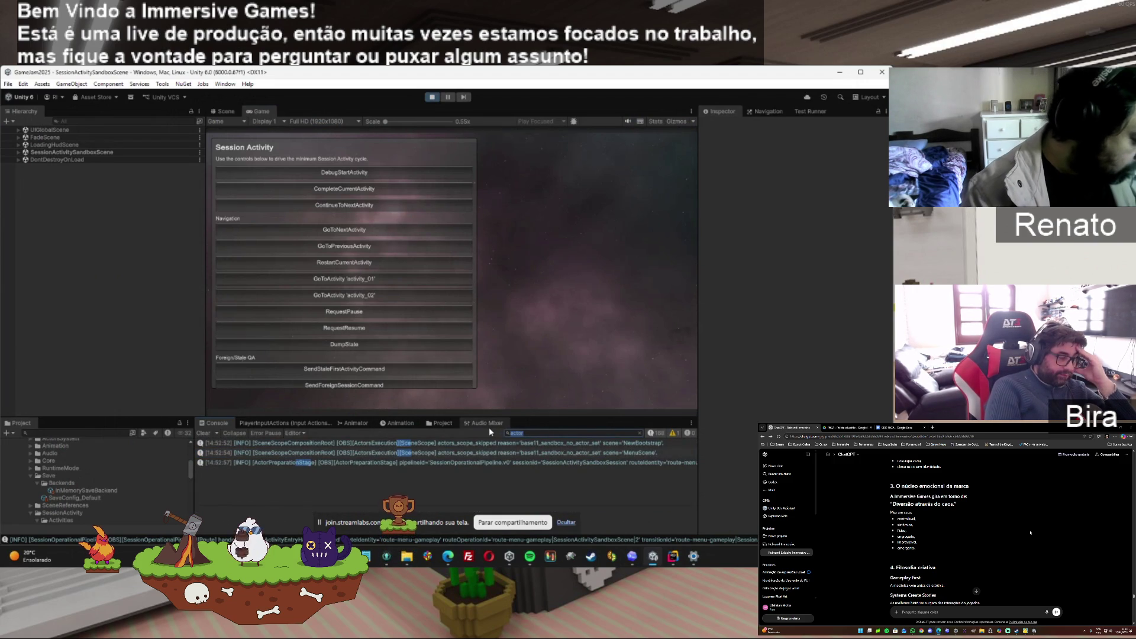
{"action": "type", "text": "player"}
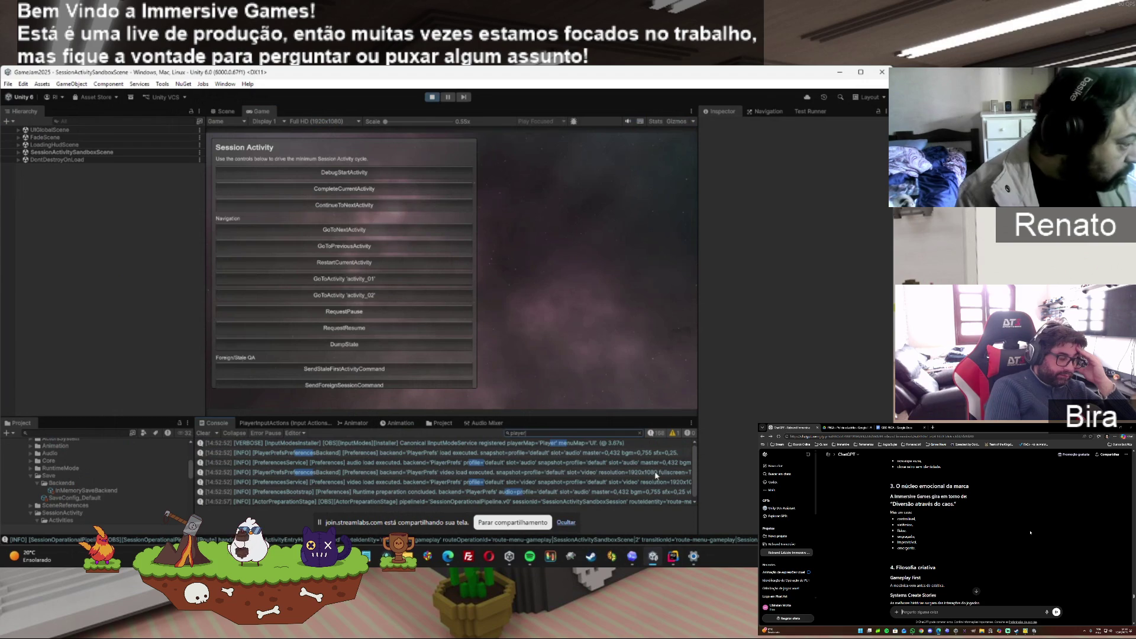
{"action": "left_click_drag", "start_coordinate": [696, 468], "coordinate": [695, 498]}
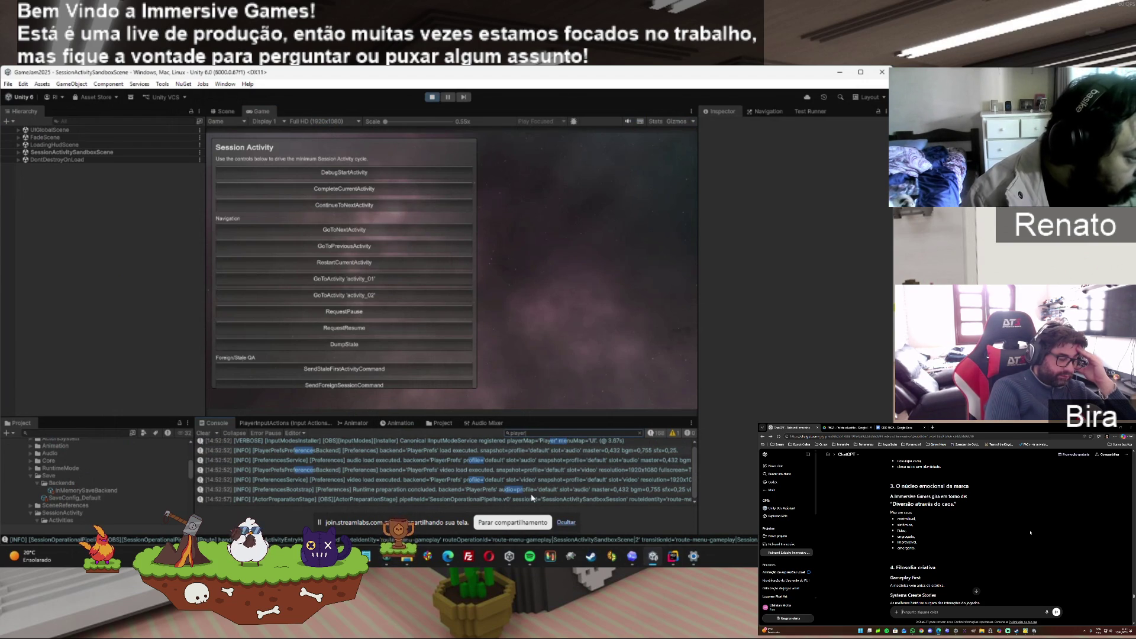
{"action": "left_click", "coordinate": [530, 497]}
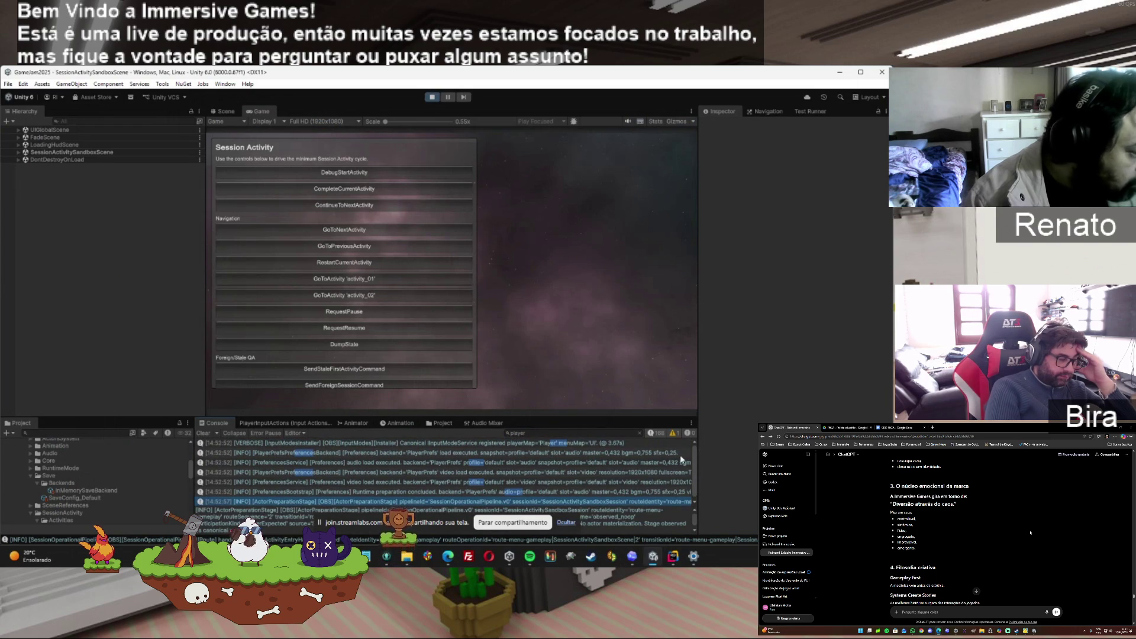
Change the Console filter to 'retor', then stop play mode
{"action": "left_click", "coordinate": [515, 433]}
{"action": "type", "text": "re"}
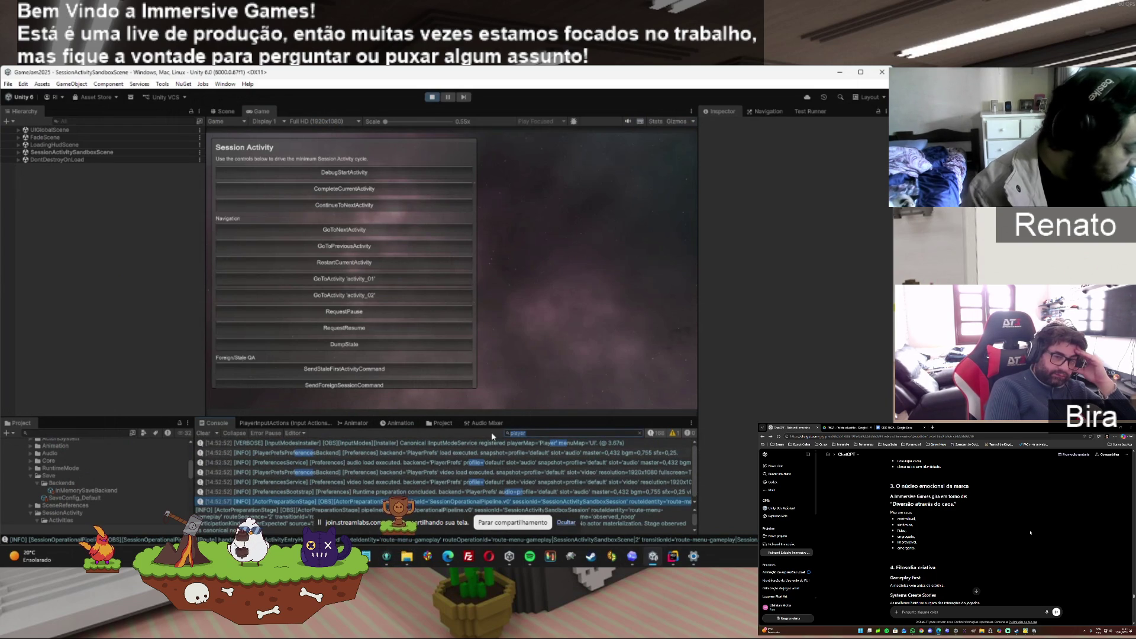
{"action": "type", "text": "tor"}
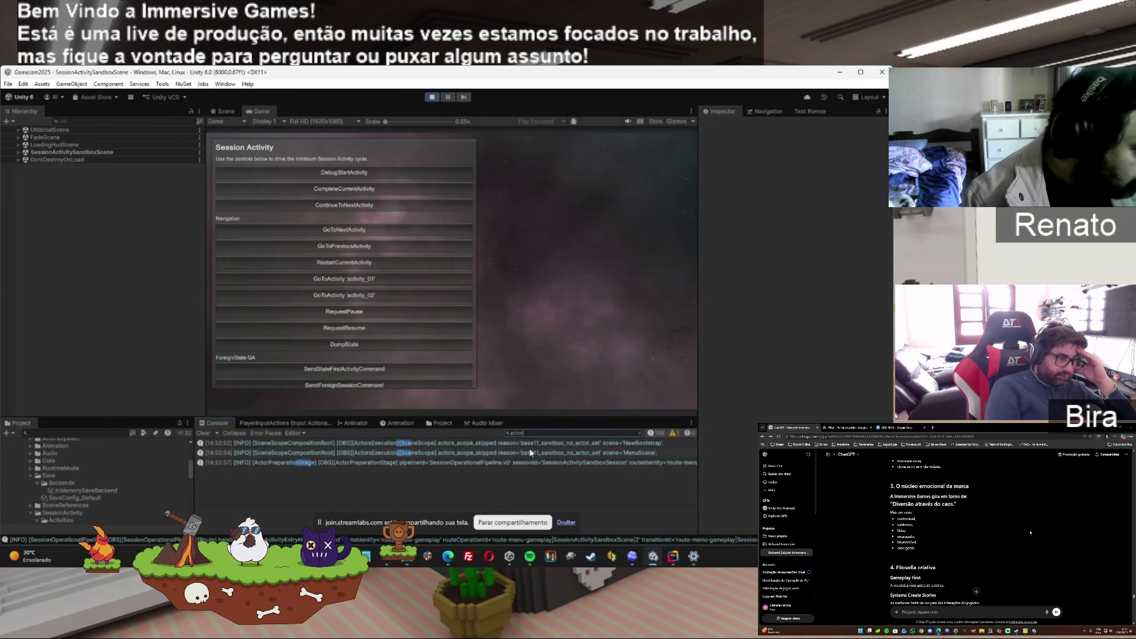
{"action": "left_click", "coordinate": [673, 556]}
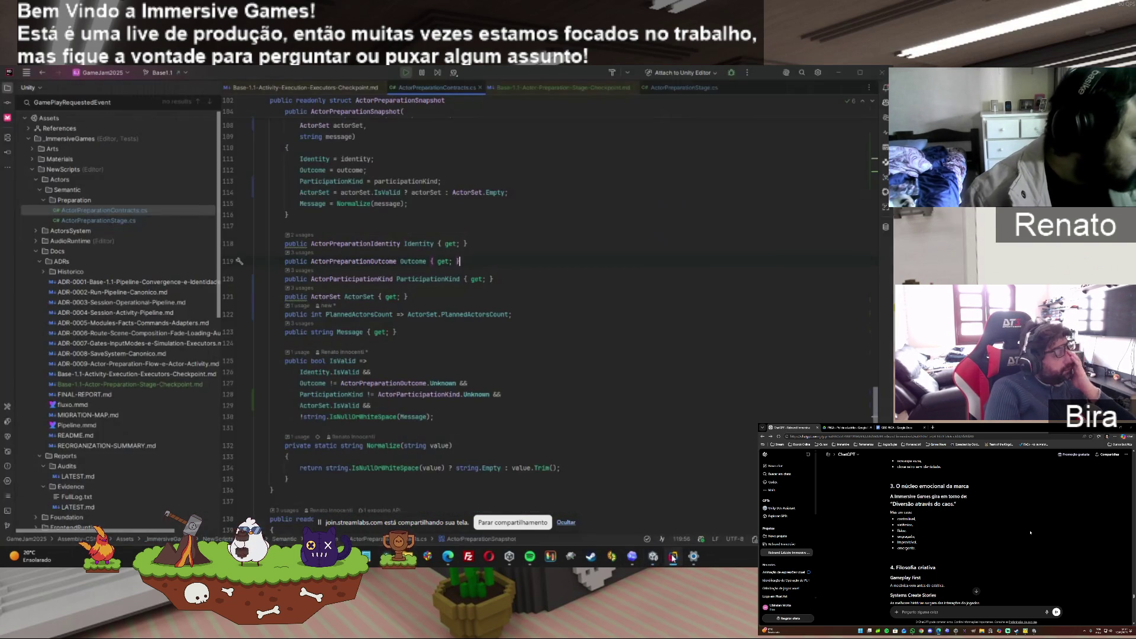
{"action": "left_click", "coordinate": [673, 556]}
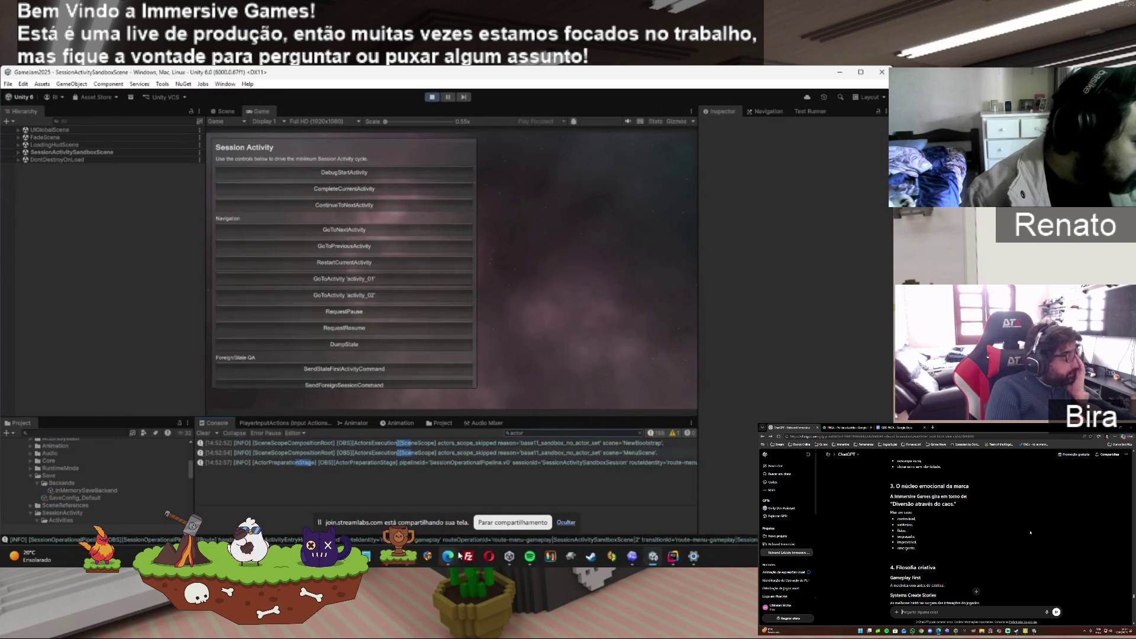
{"action": "left_click", "coordinate": [438, 98]}
{"action": "mouse_move", "coordinate": [446, 539]}
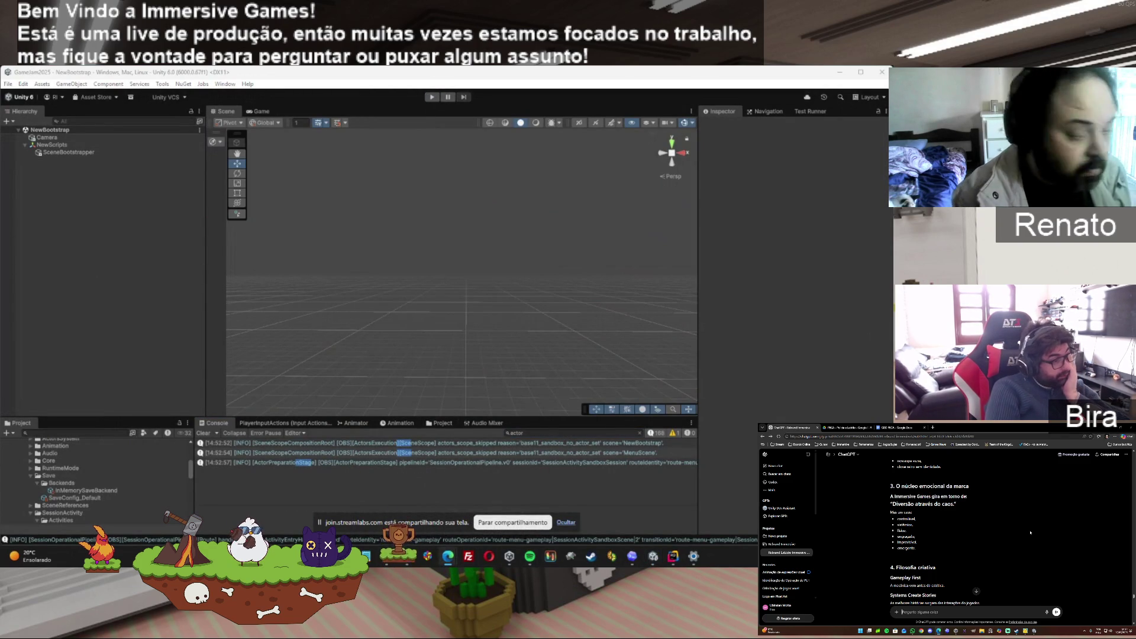
Copy 'plannedActors' from Codex and filter the Console by it to read the ActorPreparationStage log
{"action": "left_click", "coordinate": [632, 557]}
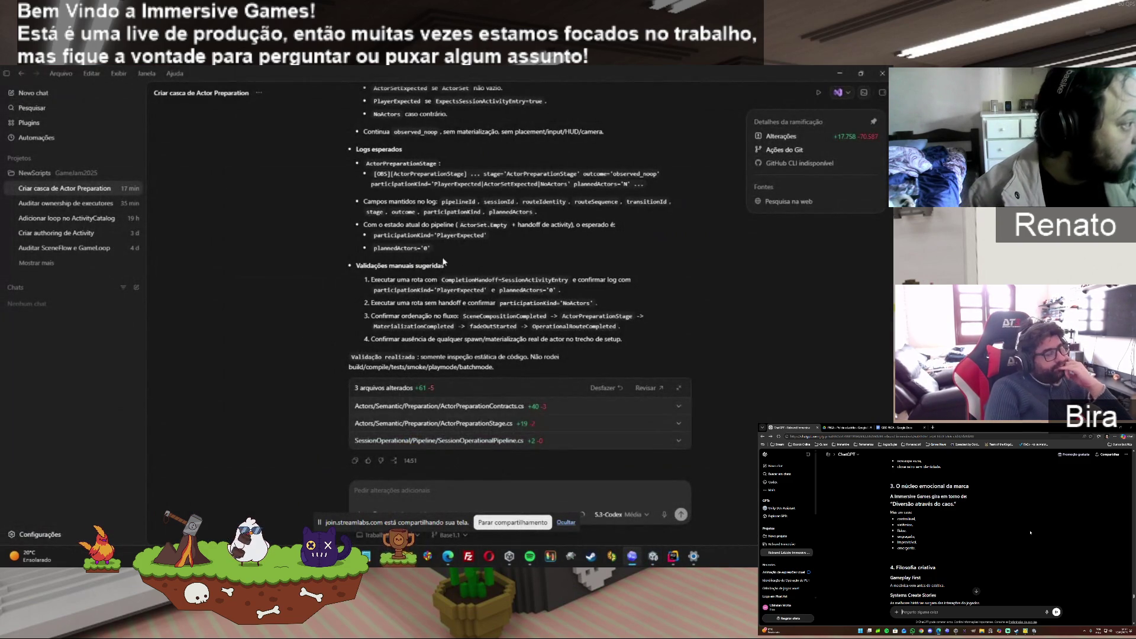
{"action": "double_click", "coordinate": [395, 248]}
{"action": "key", "text": "ctrl+c"}
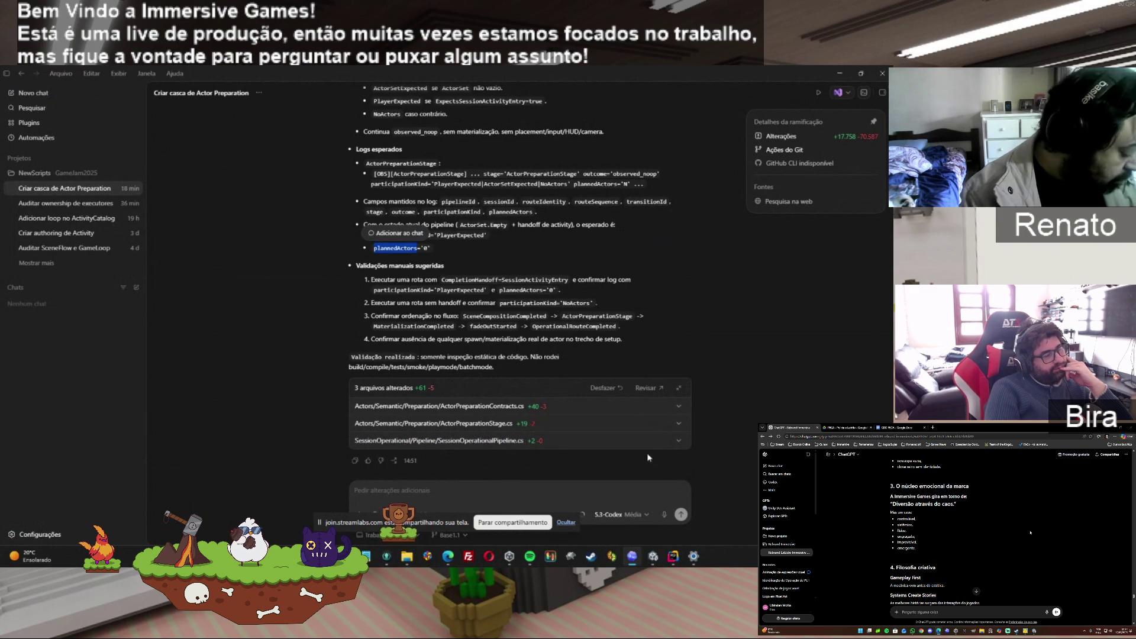
{"action": "left_click", "coordinate": [652, 558]}
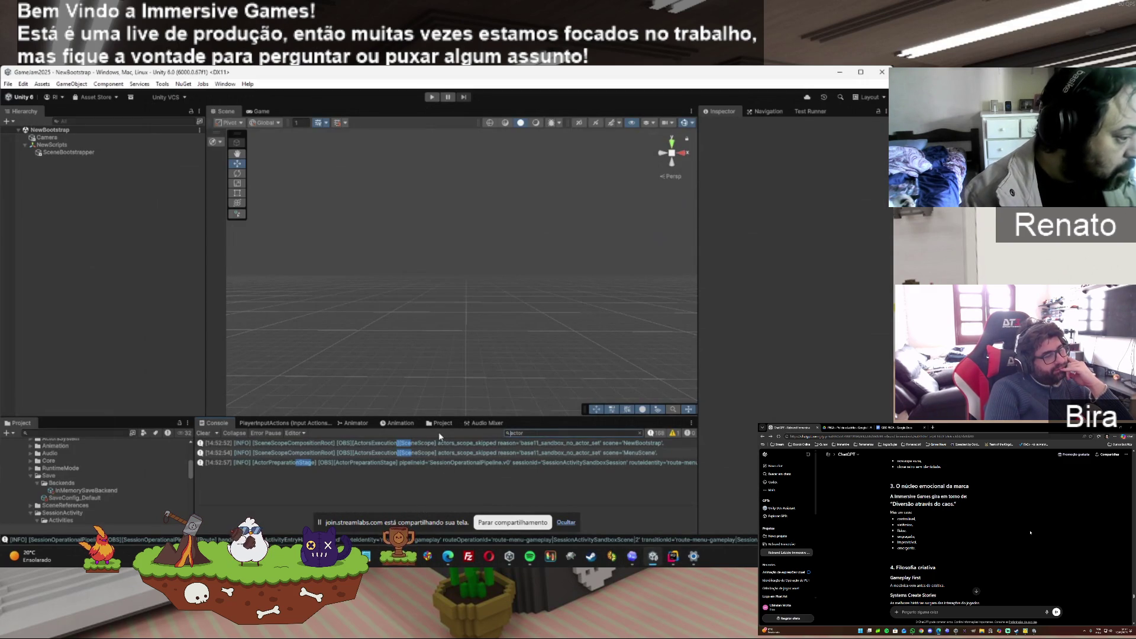
{"action": "left_click", "coordinate": [524, 435]}
{"action": "key", "text": "ctrl+v"}
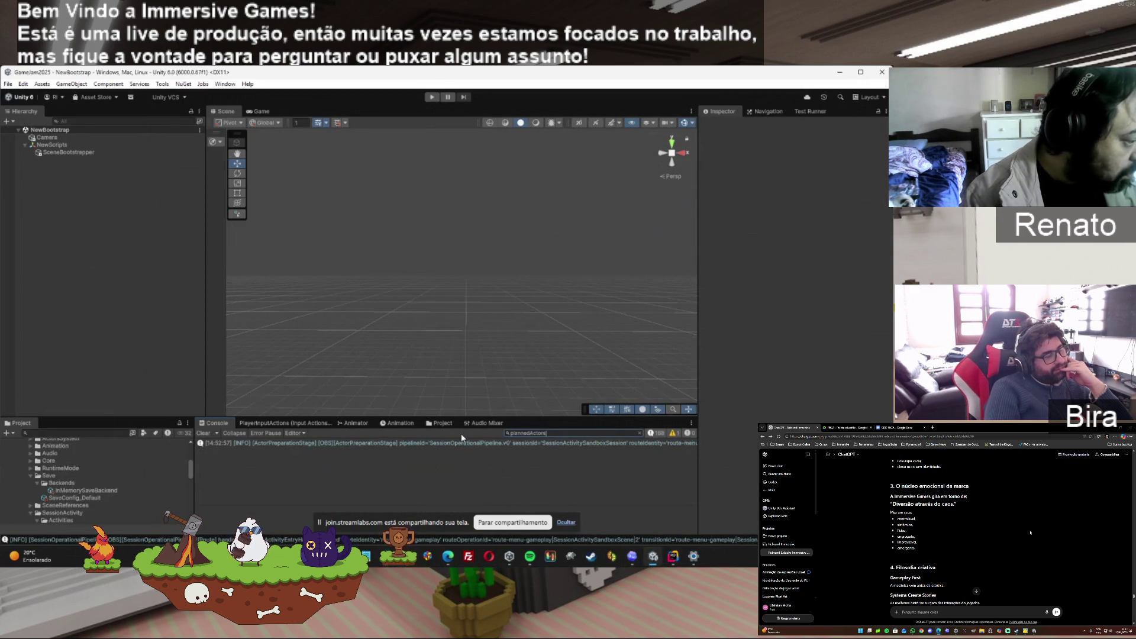
{"action": "left_click", "coordinate": [452, 444]}
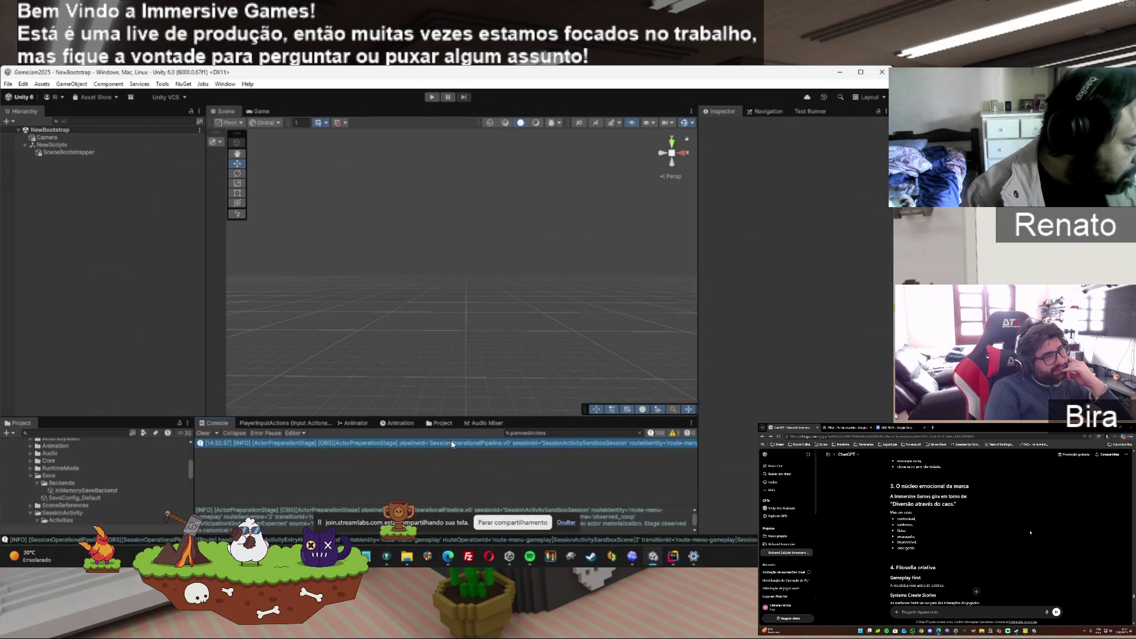
{"action": "left_click", "coordinate": [566, 524]}
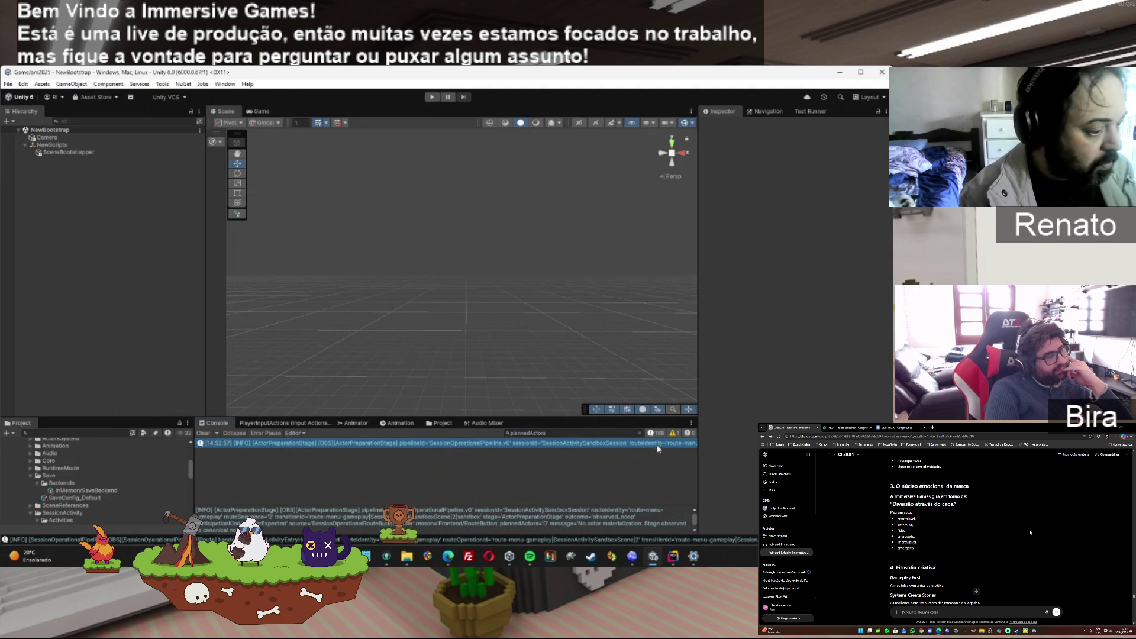
Clear the Console search so all log entries are listed again
{"action": "left_click", "coordinate": [640, 433]}
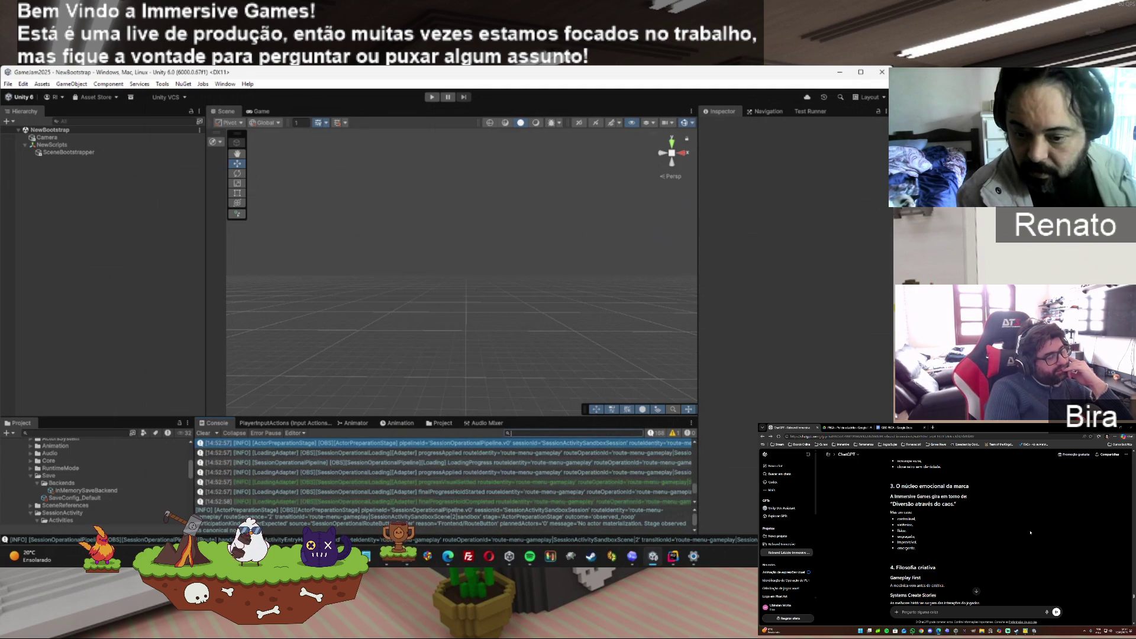
{"action": "key", "text": "alt+Tab"}
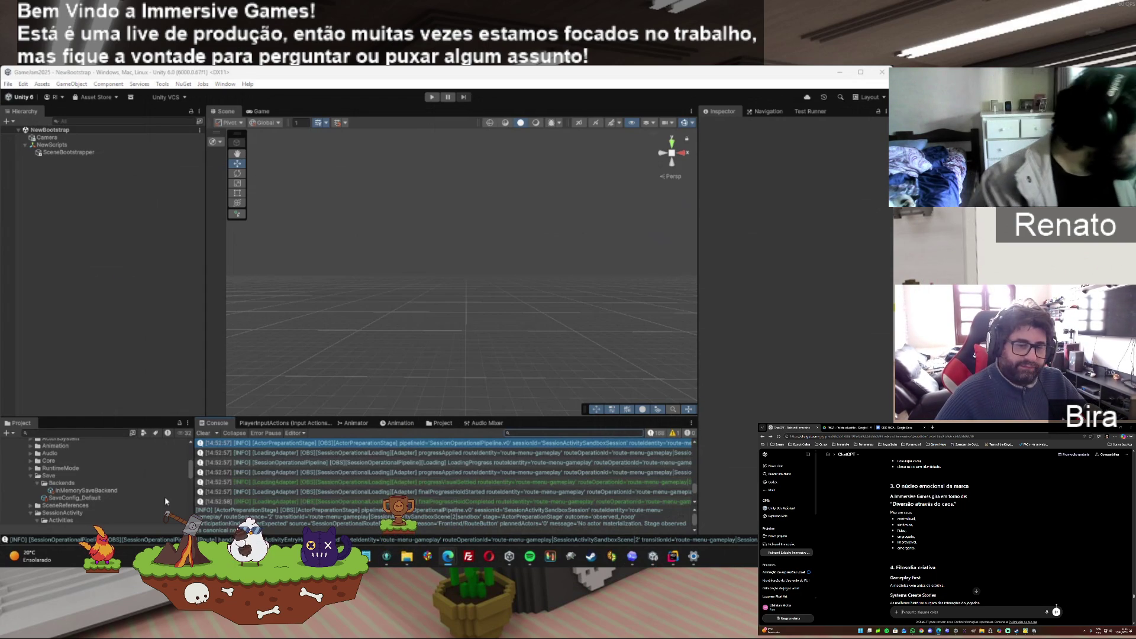
{"action": "scroll", "coordinate": [188, 477], "scroll_direction": "down", "scroll_amount": 2}
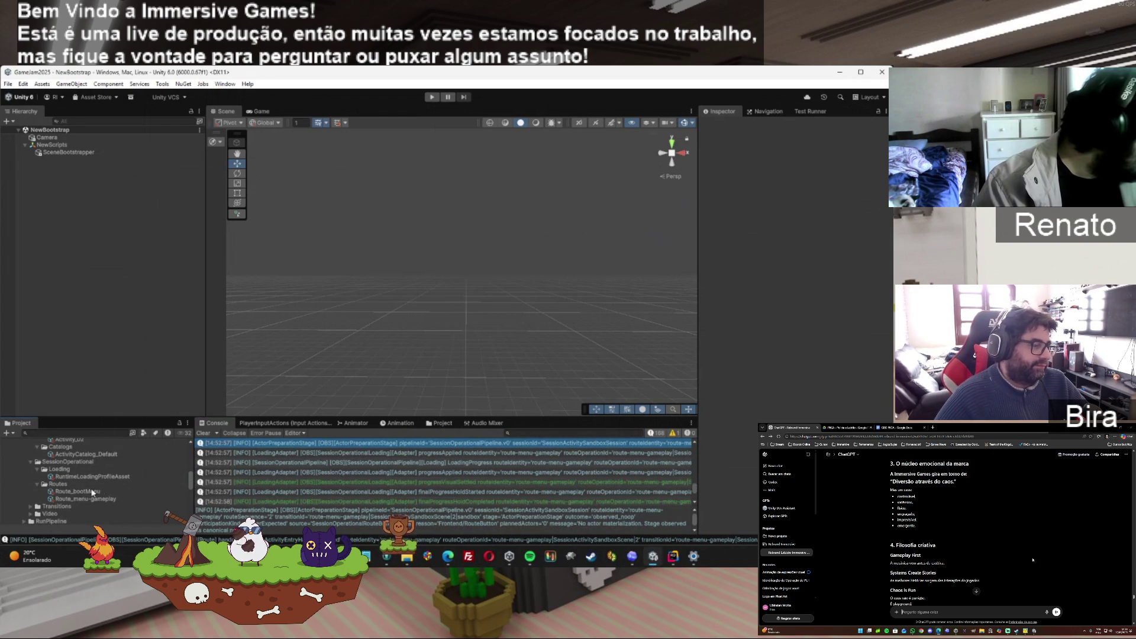
Select Route_bootMenu in Routes to show route-boot-menu with MenuScene in the Inspector
{"action": "left_click", "coordinate": [88, 491]}
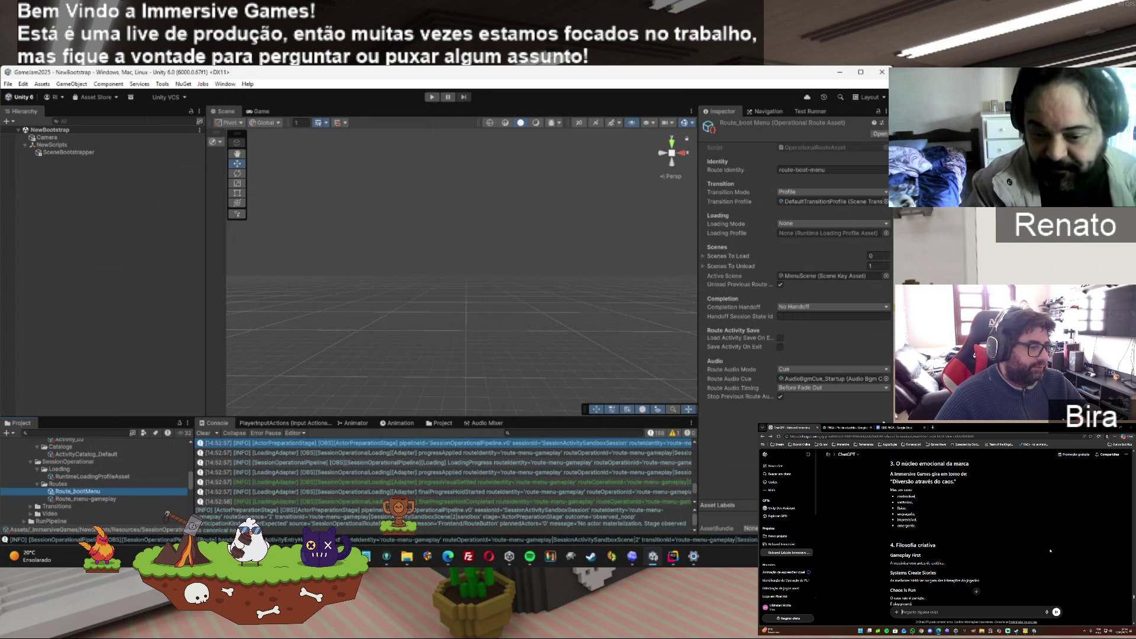
{"action": "scroll", "coordinate": [1051, 551], "scroll_direction": "down", "scroll_amount": 1}
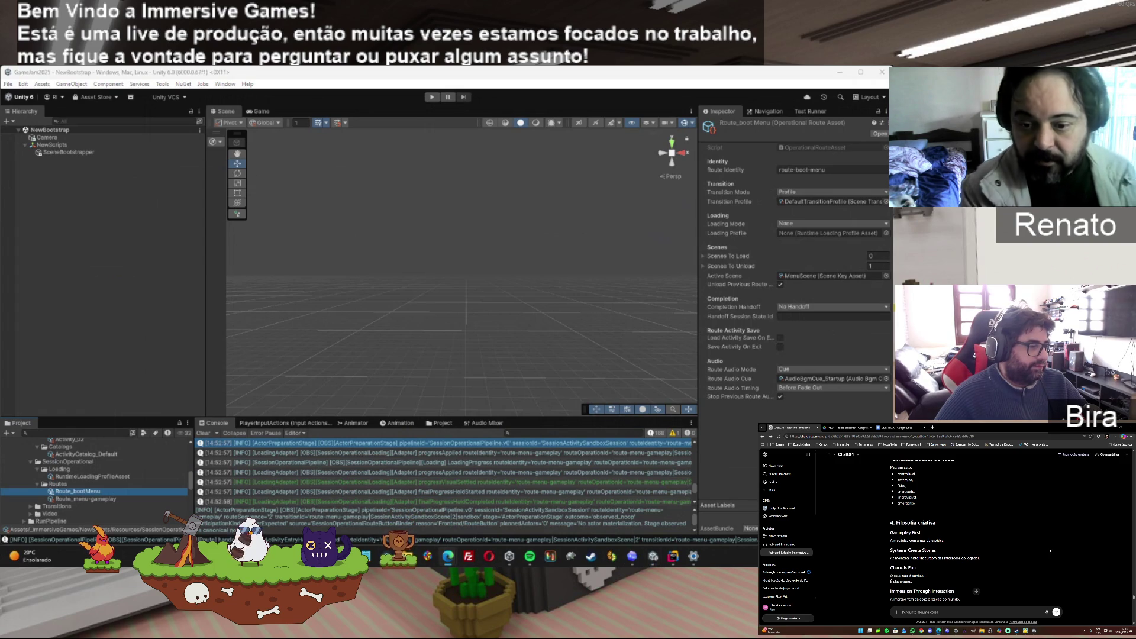
Scroll the ChatGPT brand guide to section 5 'Personalidade da marca' and its last bullets
{"action": "left_click", "coordinate": [501, 466]}
{"action": "key", "text": "ctrl+a"}
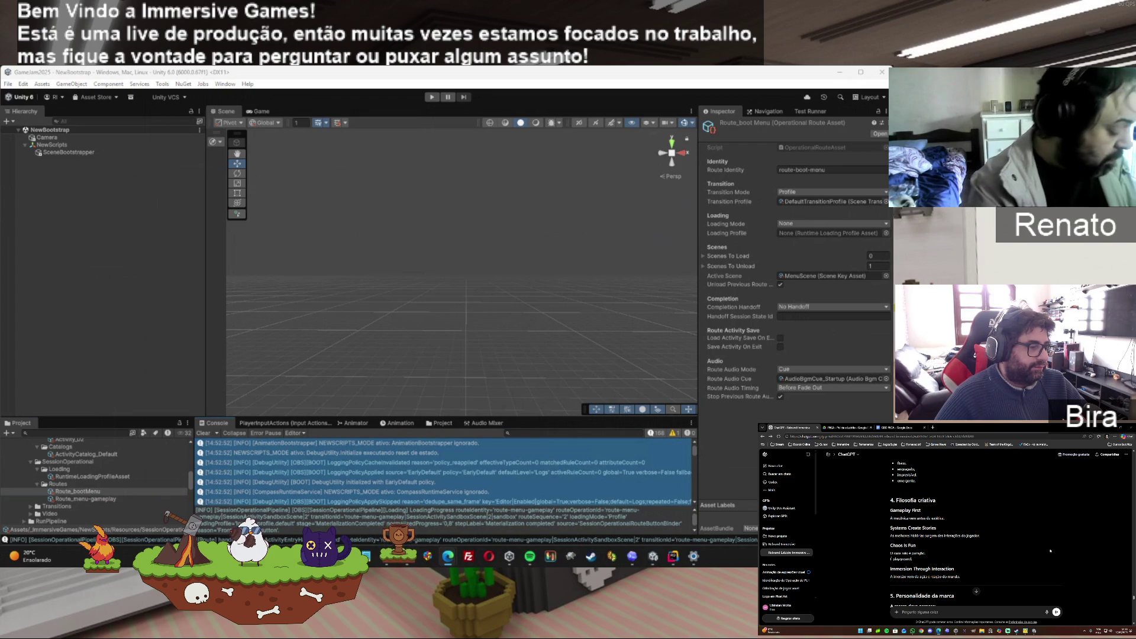
{"action": "scroll", "coordinate": [1051, 551], "scroll_direction": "down", "scroll_amount": 1}
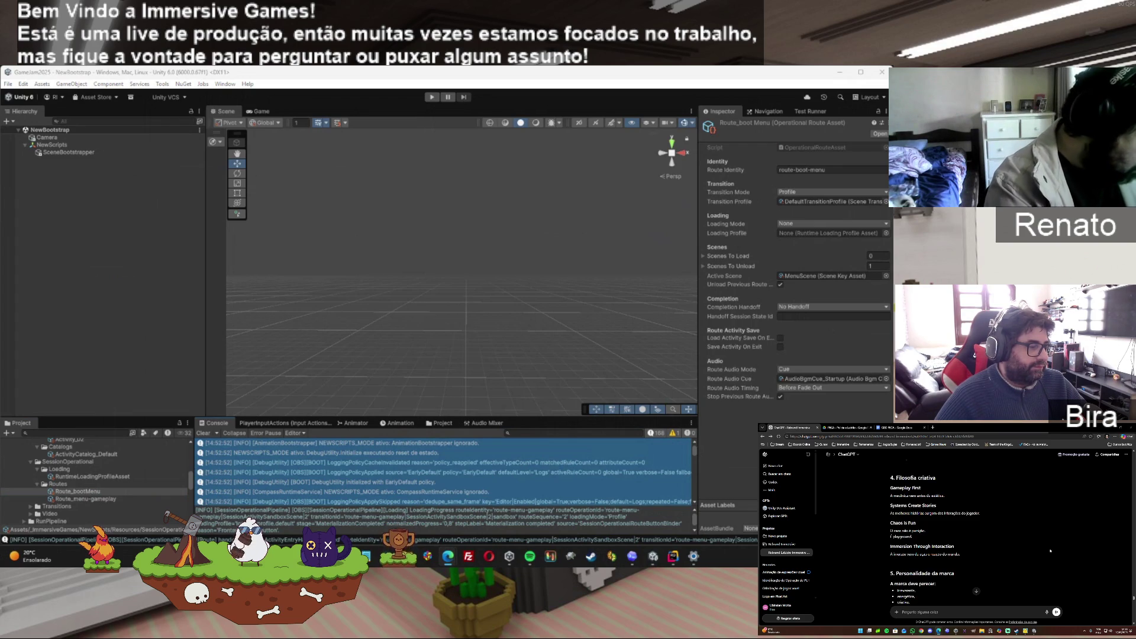
{"action": "scroll", "coordinate": [1051, 551], "scroll_direction": "down", "scroll_amount": 1}
{"action": "scroll", "coordinate": [1051, 551], "scroll_direction": "down", "scroll_amount": 1}
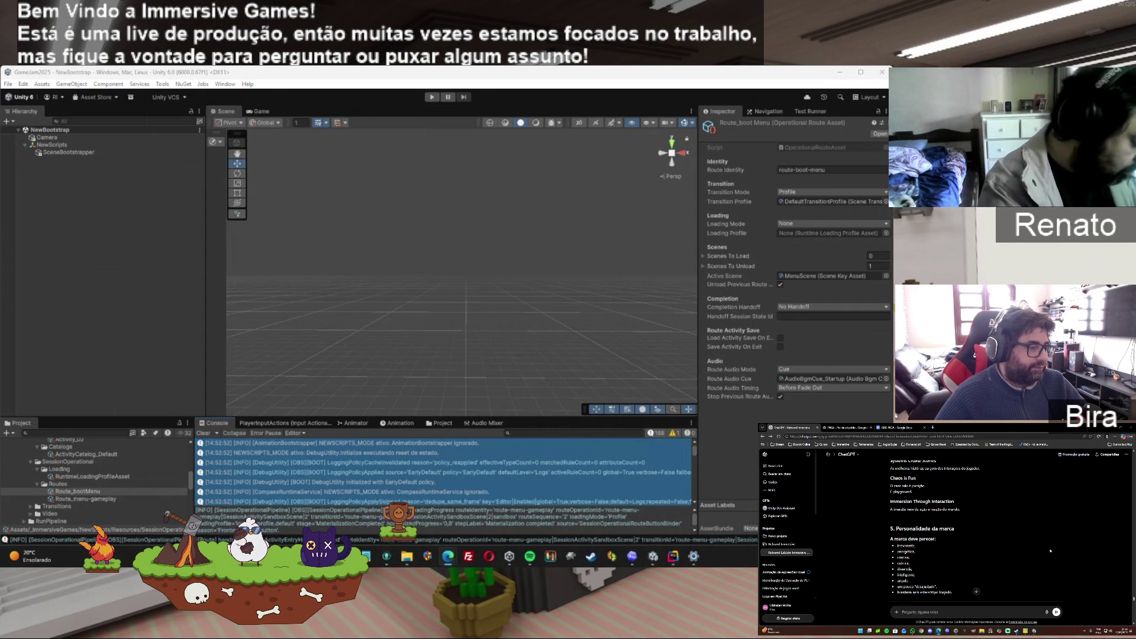
{"action": "scroll", "coordinate": [1050, 551], "scroll_direction": "down", "scroll_amount": 1}
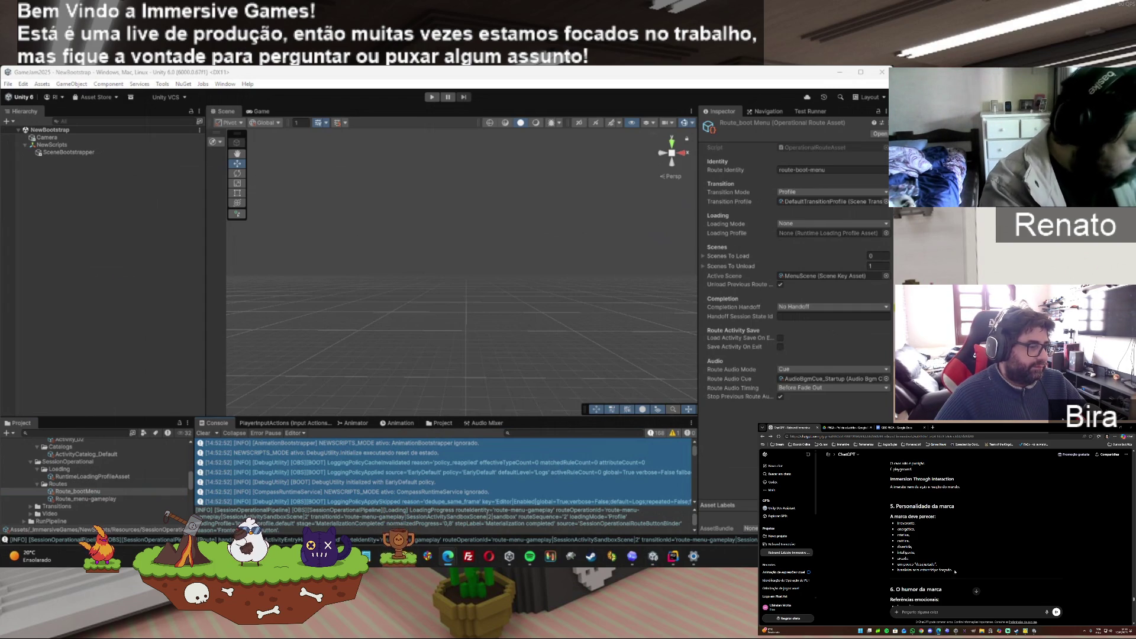
{"action": "left_click_drag", "start_coordinate": [946, 564], "coordinate": [873, 568]}
{"action": "left_click", "coordinate": [892, 568]}
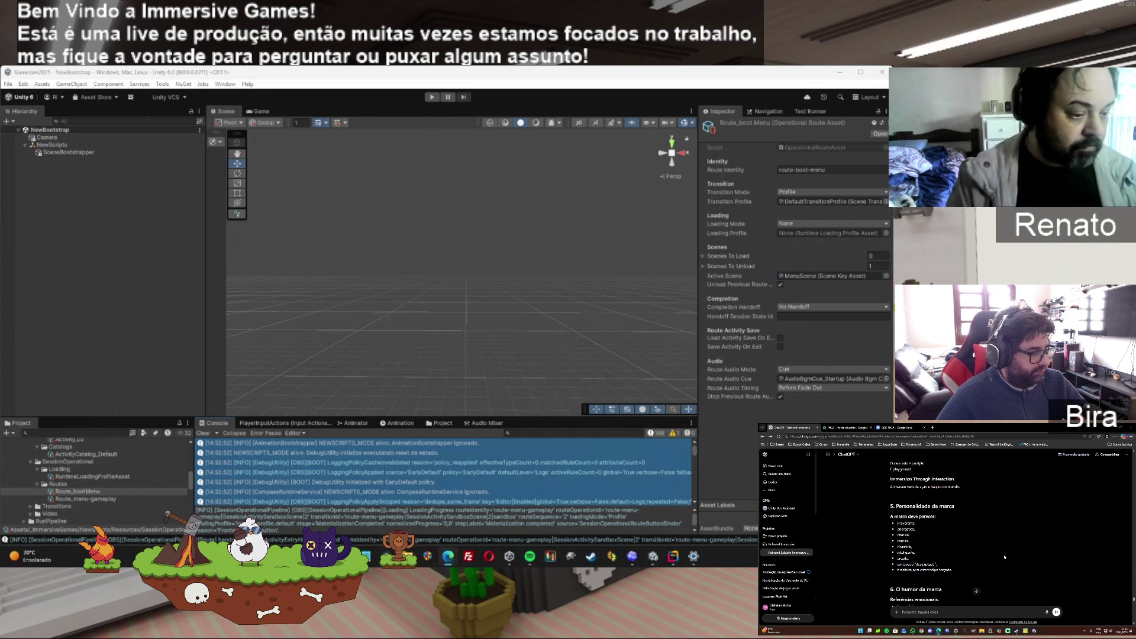
{"action": "scroll", "coordinate": [1018, 543], "scroll_direction": "down", "scroll_amount": 3}
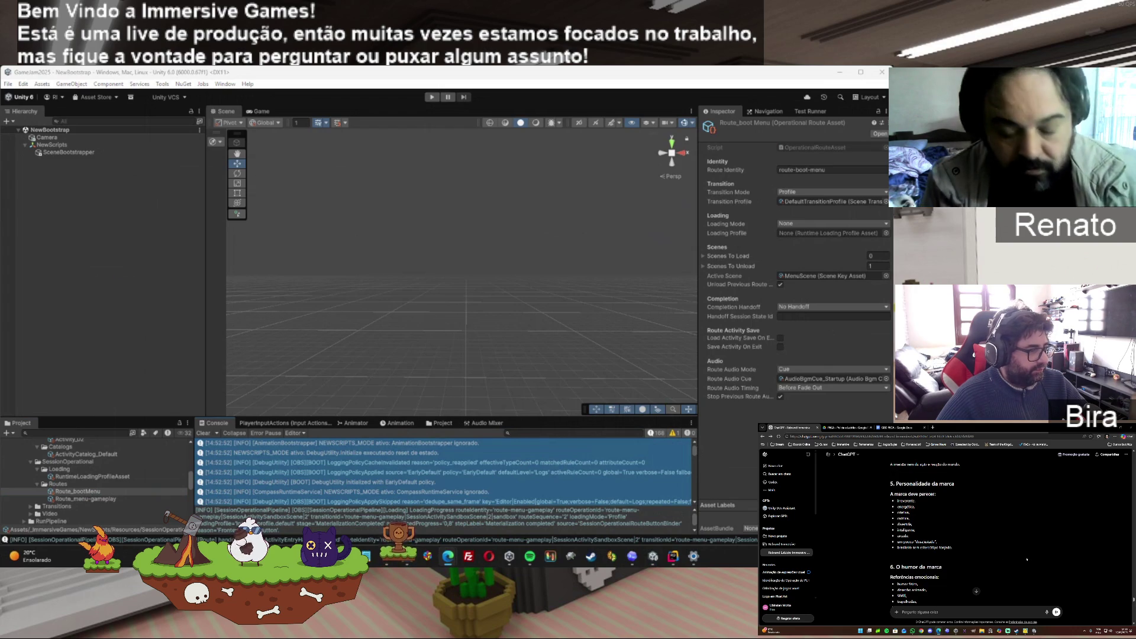
Read through 'O humor da marca' and 'Identidade de gameplay' to section 8's 'Exemplo do TOM CERTO'
{"action": "scroll", "coordinate": [1026, 559], "scroll_direction": "down", "scroll_amount": 2}
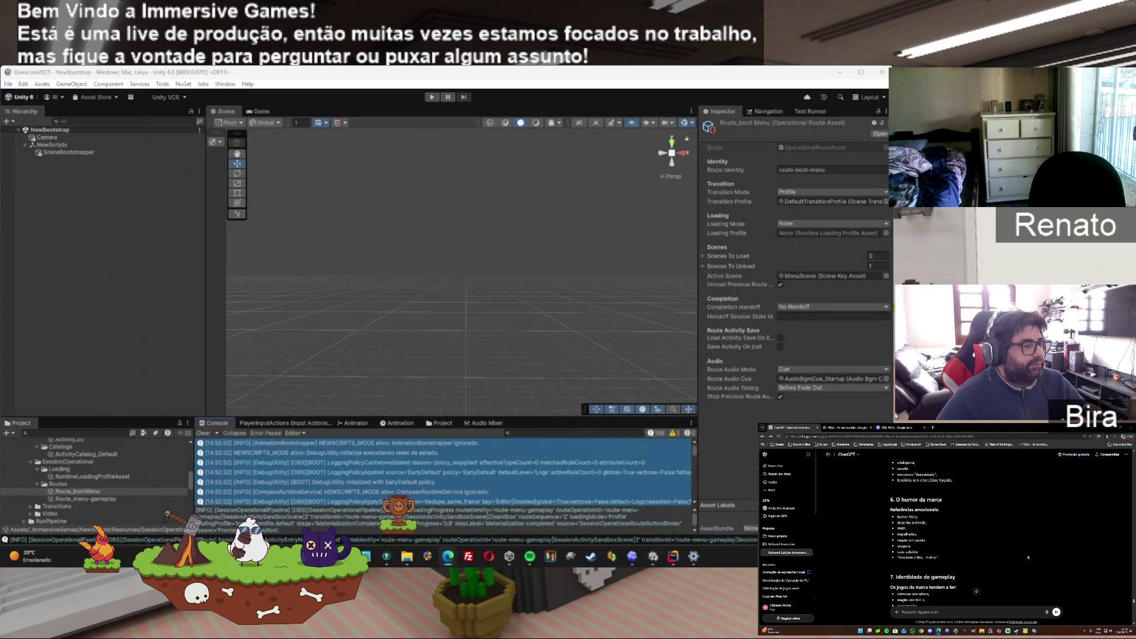
{"action": "left_click_drag", "start_coordinate": [940, 558], "coordinate": [897, 558]}
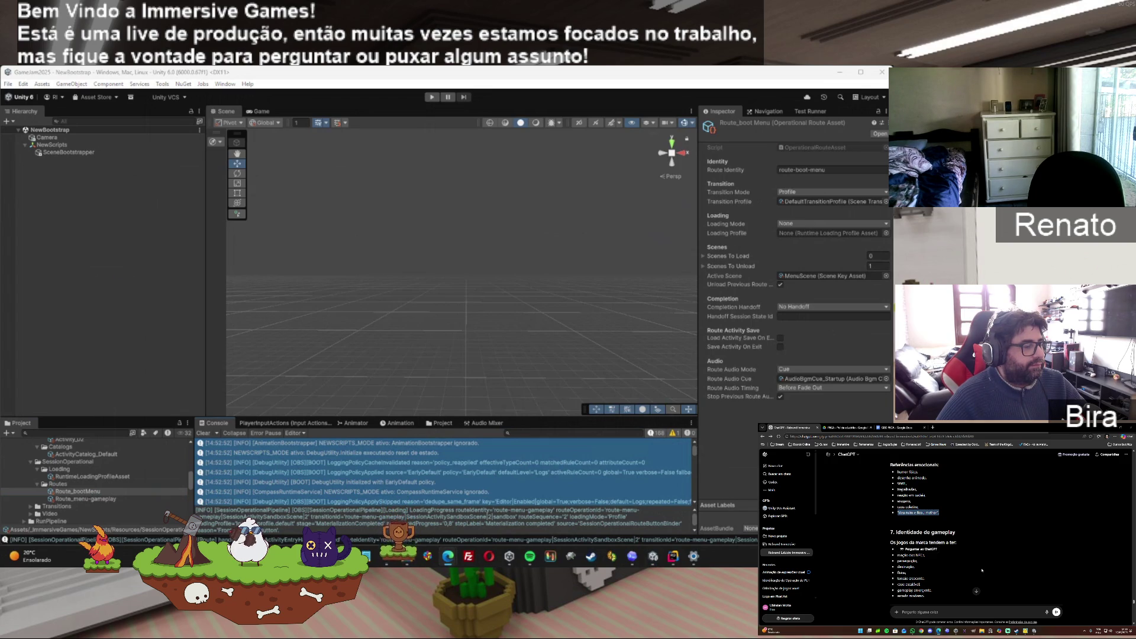
{"action": "scroll", "coordinate": [981, 570], "scroll_direction": "down", "scroll_amount": 1}
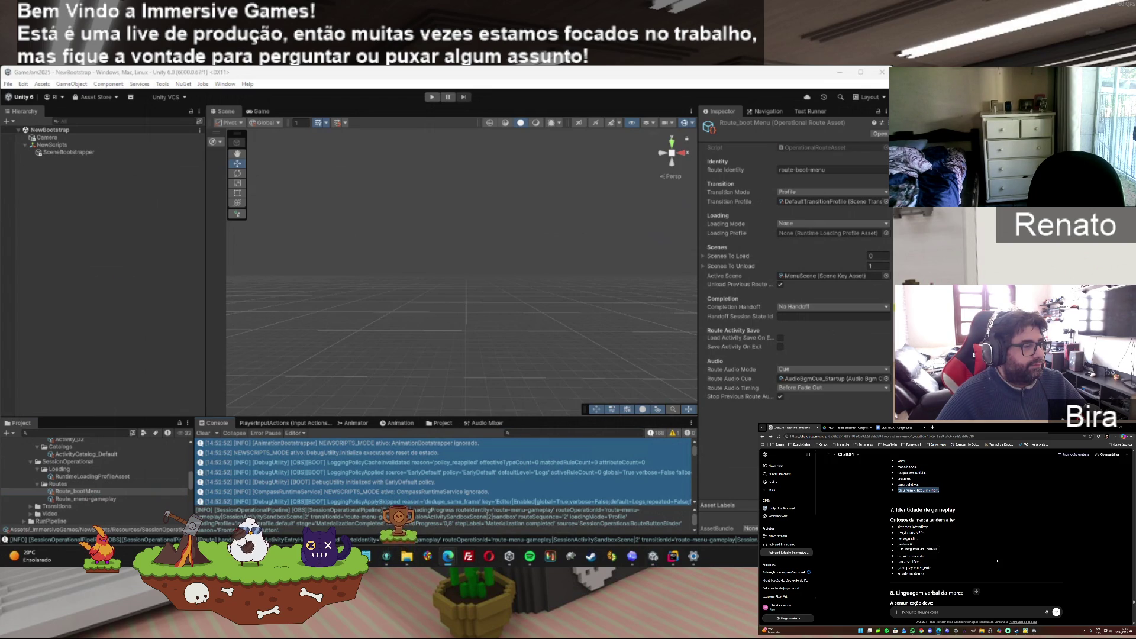
{"action": "scroll", "coordinate": [997, 561], "scroll_direction": "up", "scroll_amount": 1}
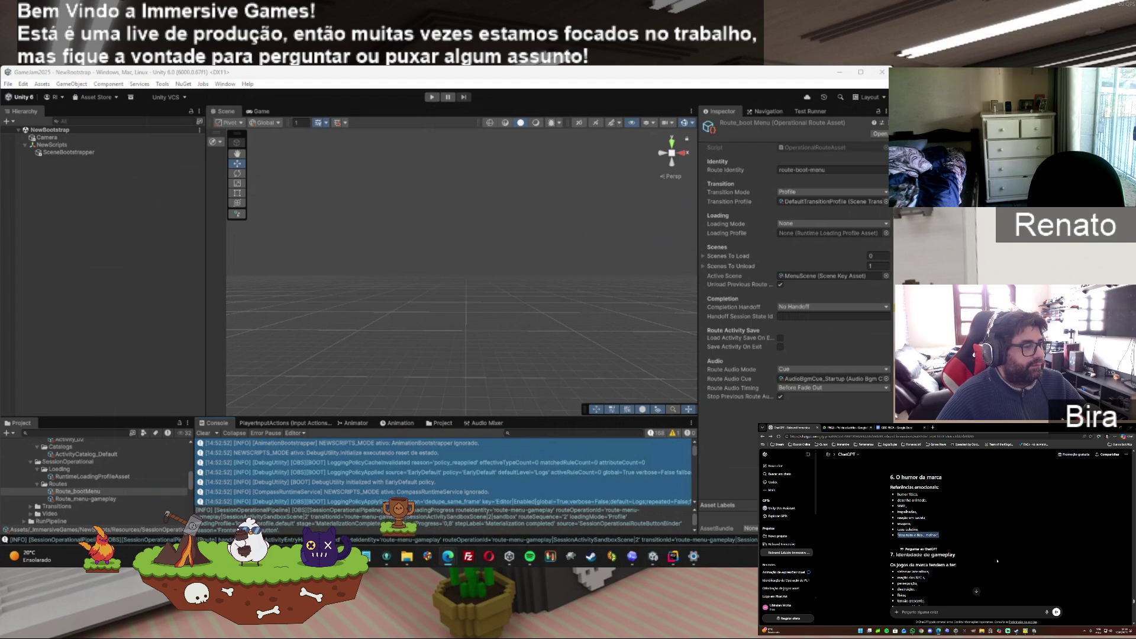
{"action": "scroll", "coordinate": [997, 561], "scroll_direction": "down", "scroll_amount": 1}
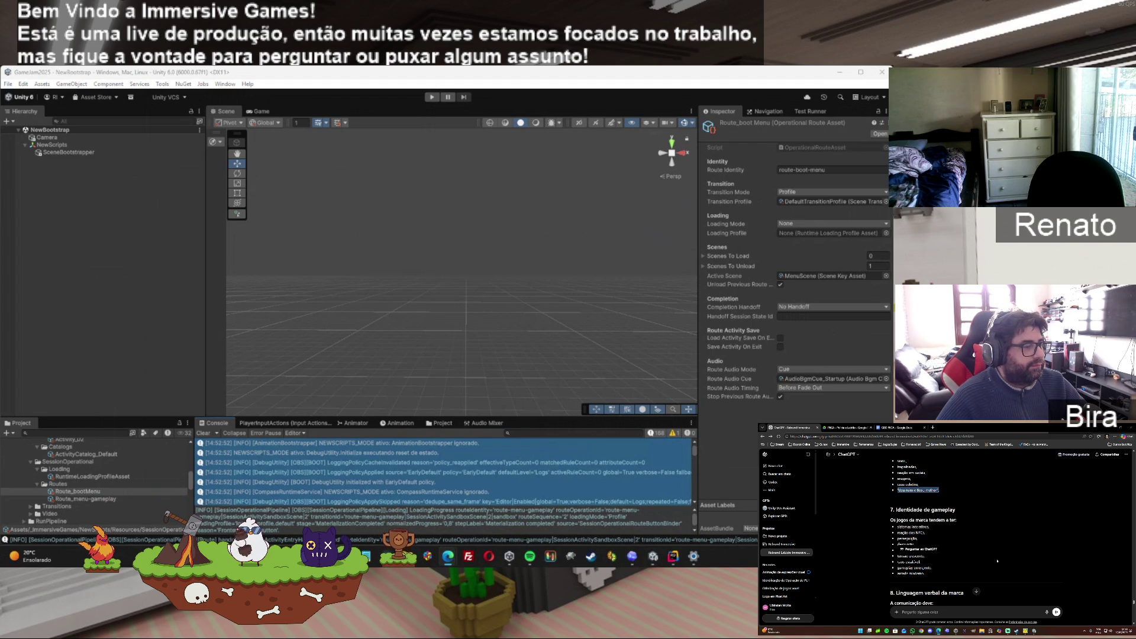
{"action": "scroll", "coordinate": [997, 561], "scroll_direction": "down", "scroll_amount": 1}
{"action": "scroll", "coordinate": [997, 561], "scroll_direction": "down", "scroll_amount": 1}
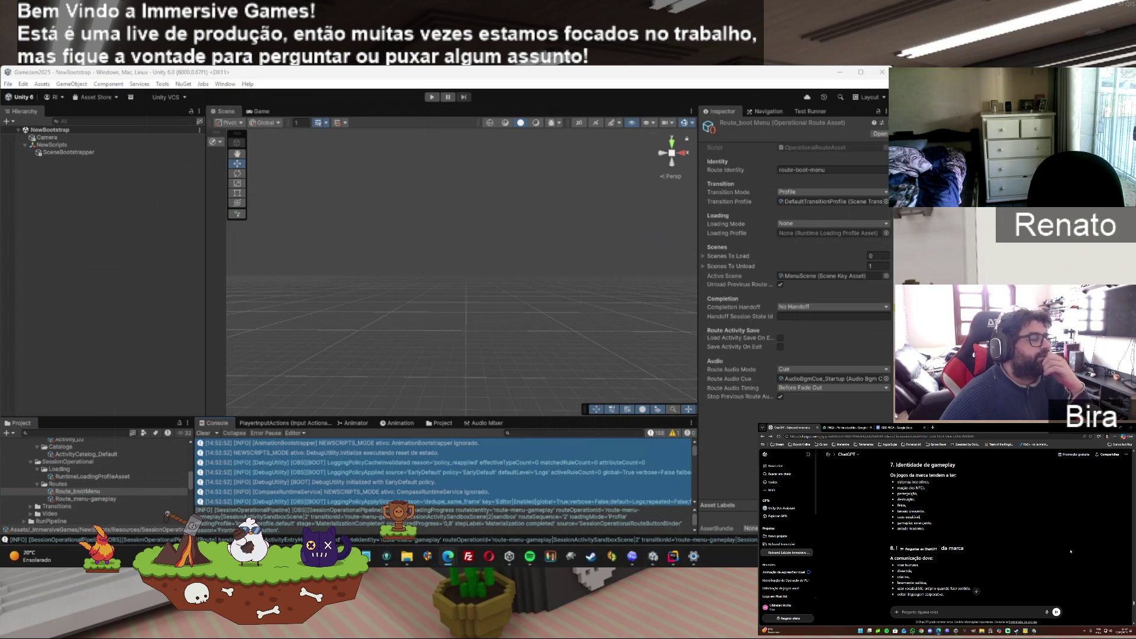
{"action": "scroll", "coordinate": [1071, 552], "scroll_direction": "down", "scroll_amount": 1}
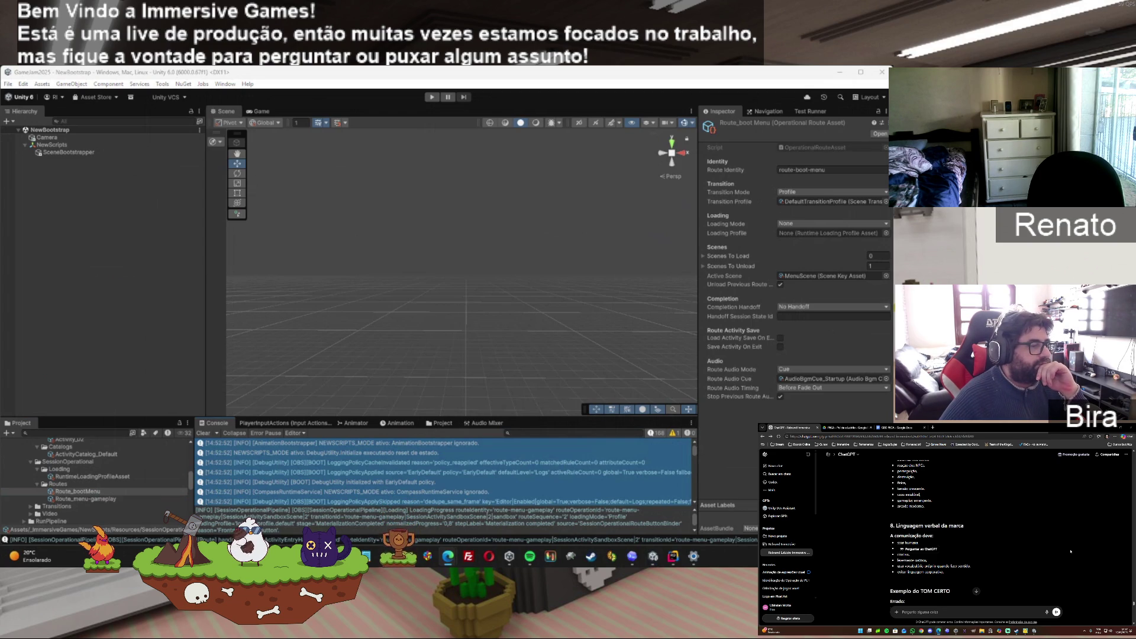
{"action": "scroll", "coordinate": [1071, 552], "scroll_direction": "down", "scroll_amount": 1}
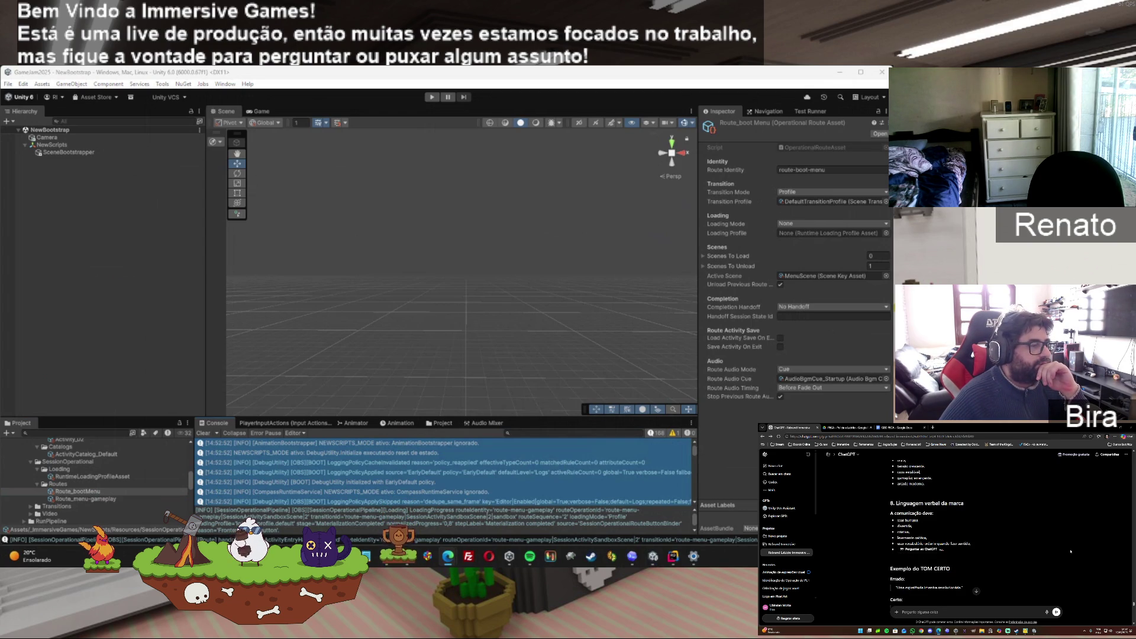
Scroll from section 8 past 'O papel do voxel' to section 11, 'Arquétipo da marca'
{"action": "scroll", "coordinate": [1071, 552], "scroll_direction": "down", "scroll_amount": 1}
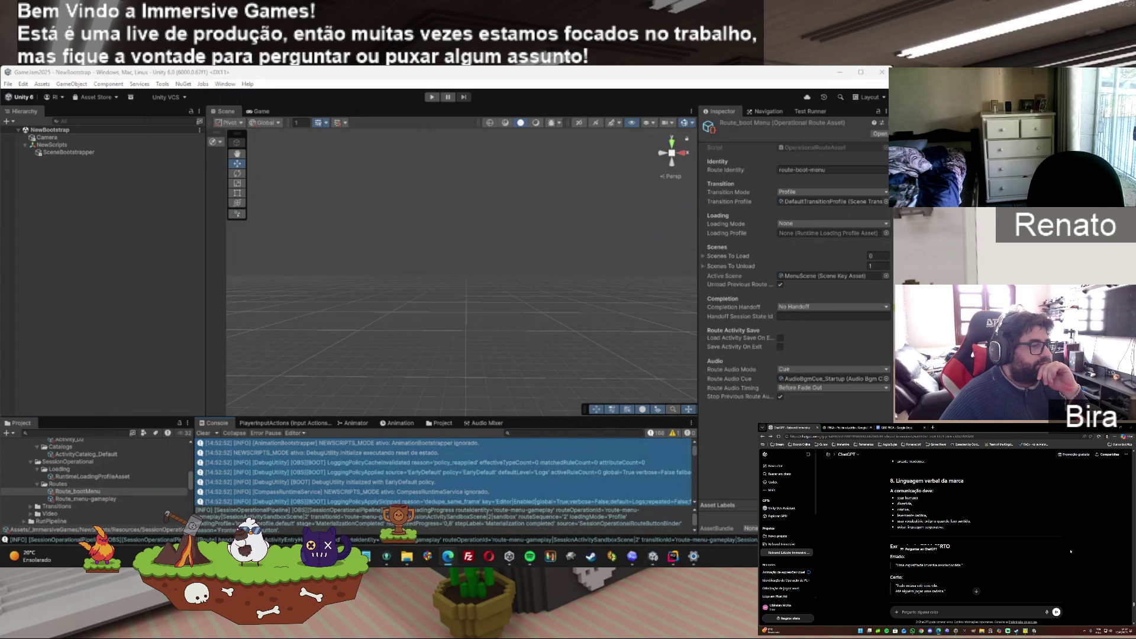
{"action": "scroll", "coordinate": [1070, 551], "scroll_direction": "down", "scroll_amount": 1}
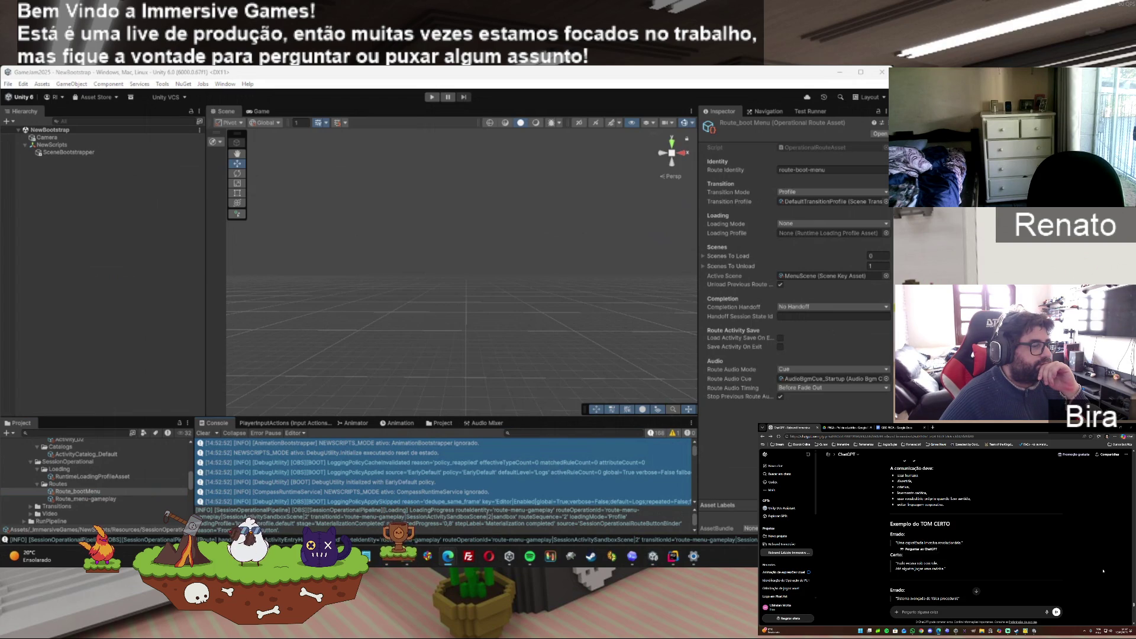
{"action": "scroll", "coordinate": [1103, 571], "scroll_direction": "down", "scroll_amount": 1}
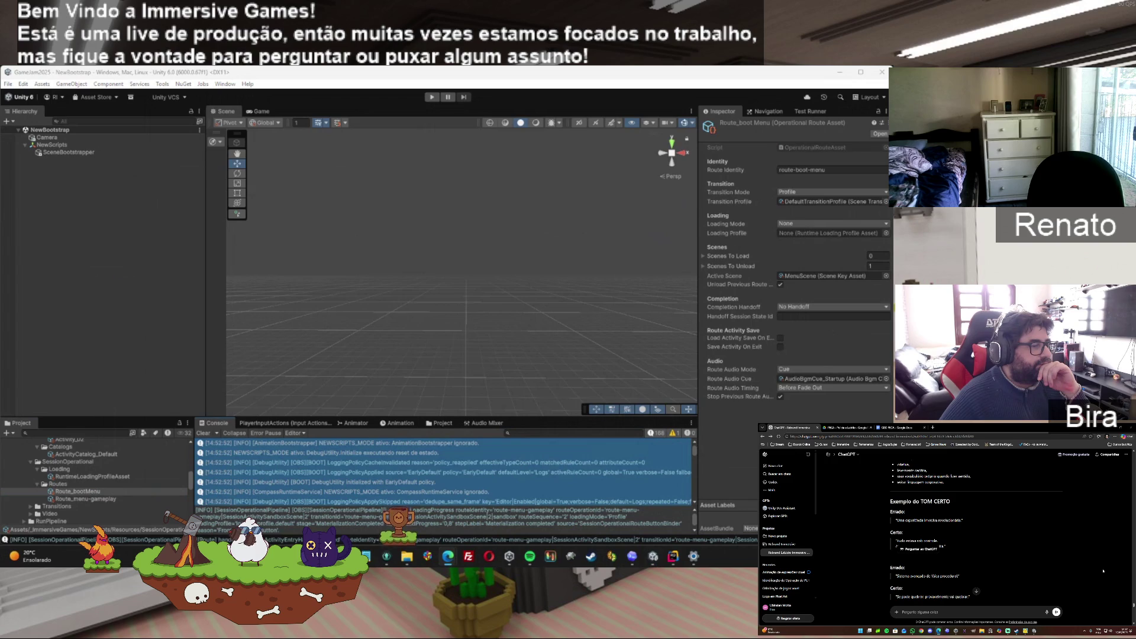
{"action": "scroll", "coordinate": [1103, 571], "scroll_direction": "down", "scroll_amount": 1}
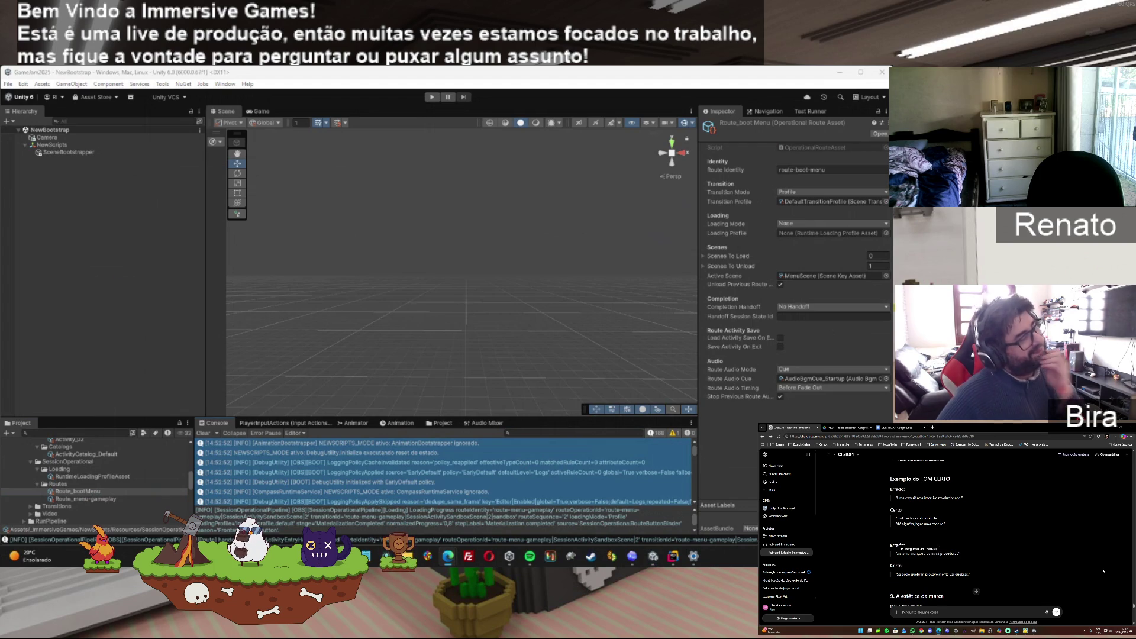
{"action": "scroll", "coordinate": [1103, 572], "scroll_direction": "down", "scroll_amount": 1}
{"action": "scroll", "coordinate": [1103, 571], "scroll_direction": "down", "scroll_amount": 1}
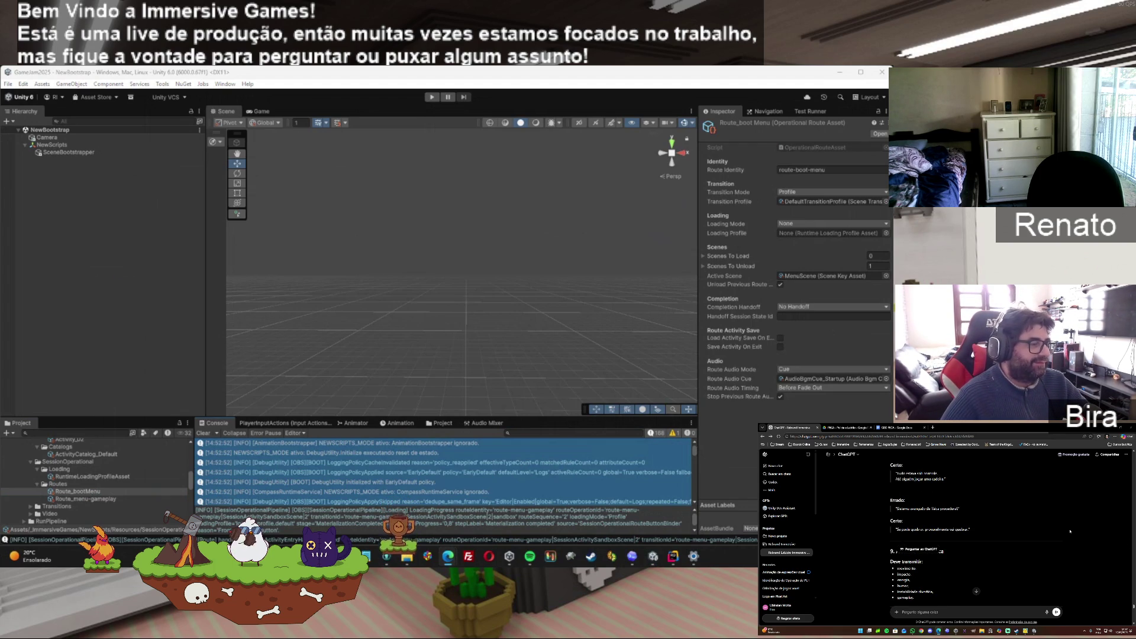
{"action": "scroll", "coordinate": [1070, 531], "scroll_direction": "down", "scroll_amount": 1}
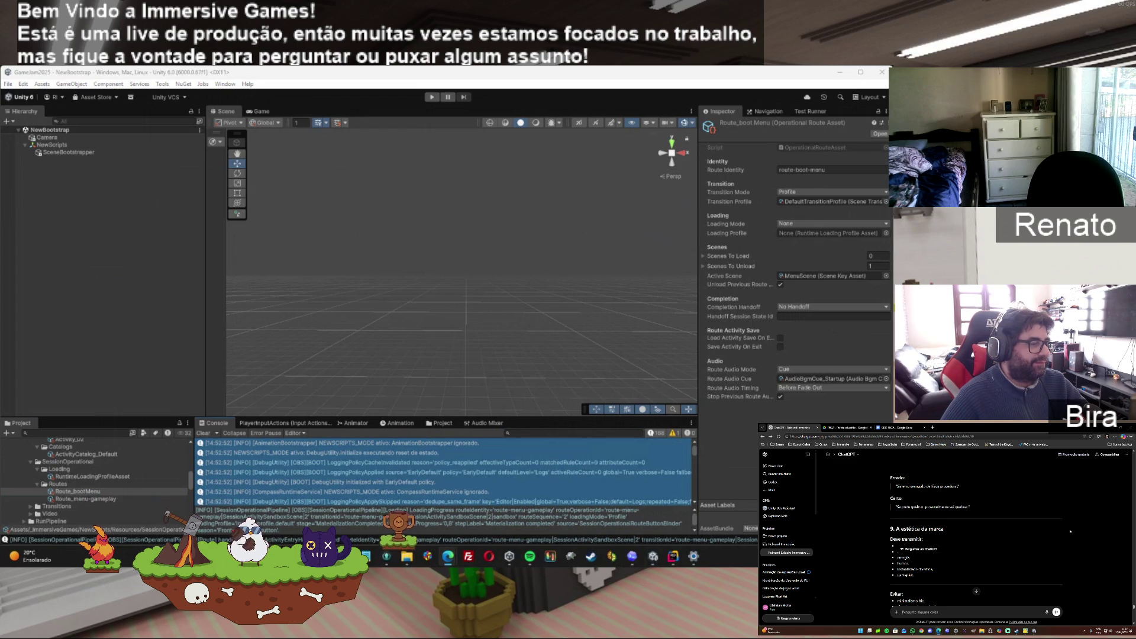
{"action": "scroll", "coordinate": [1070, 531], "scroll_direction": "down", "scroll_amount": 1}
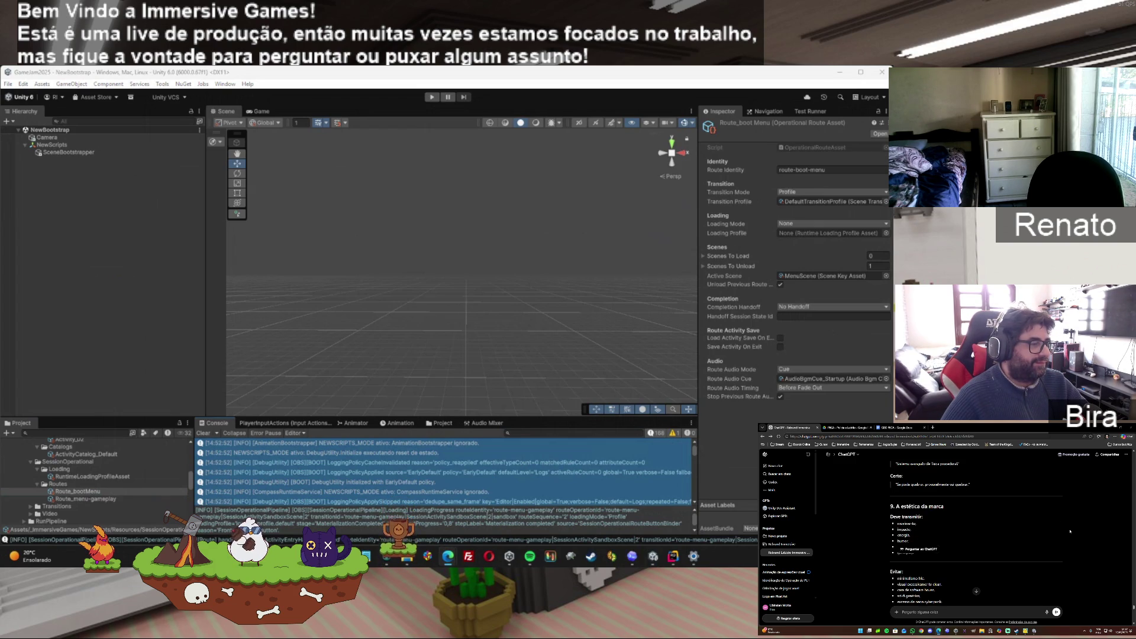
{"action": "scroll", "coordinate": [1070, 531], "scroll_direction": "down", "scroll_amount": 2}
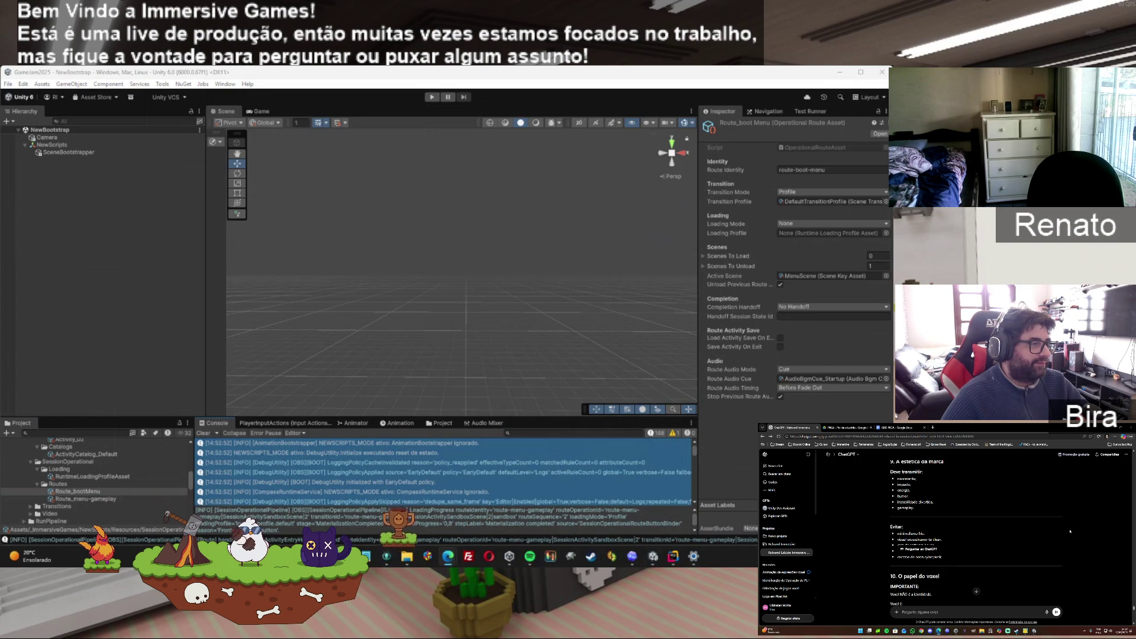
{"action": "scroll", "coordinate": [1070, 530], "scroll_direction": "down", "scroll_amount": 1}
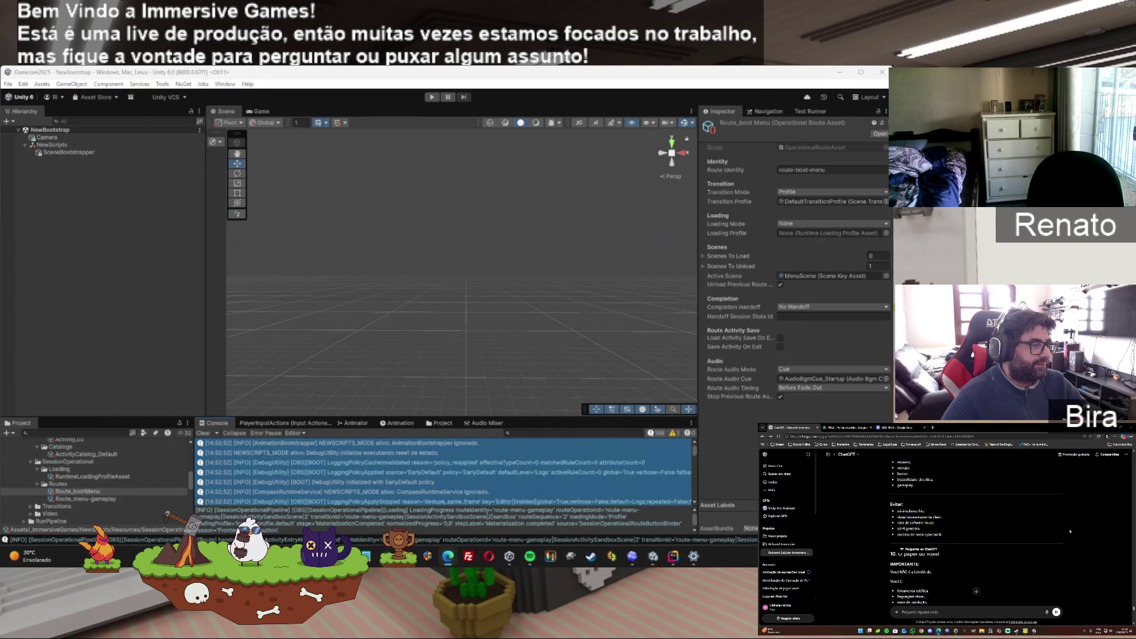
{"action": "scroll", "coordinate": [1071, 532], "scroll_direction": "down", "scroll_amount": 1}
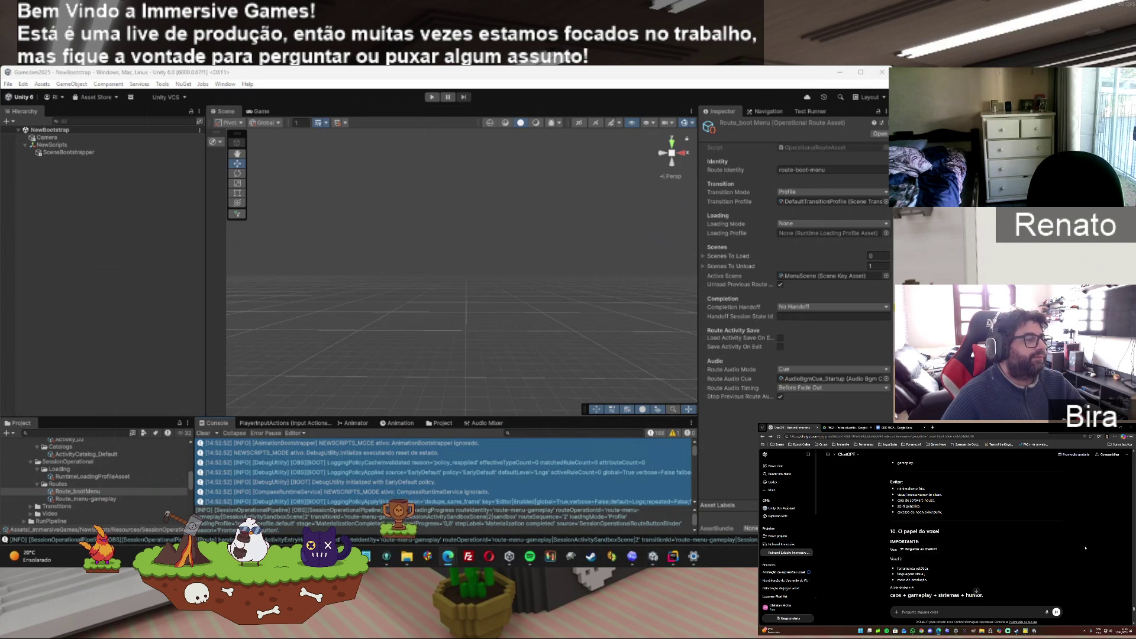
{"action": "scroll", "coordinate": [1086, 549], "scroll_direction": "down", "scroll_amount": 1}
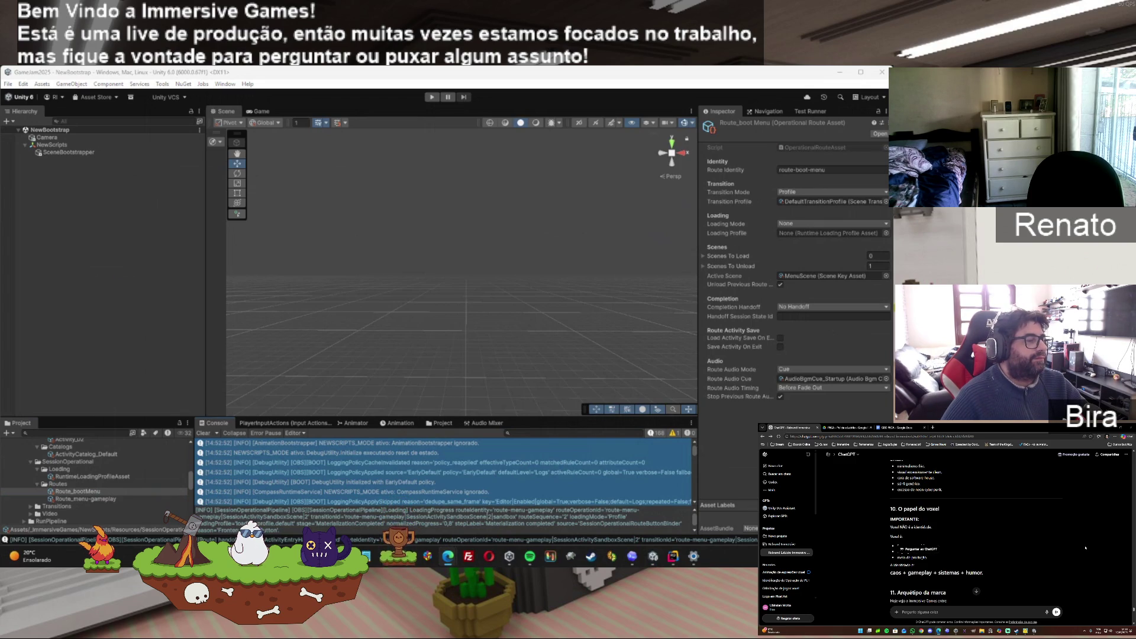
{"action": "scroll", "coordinate": [1086, 547], "scroll_direction": "down", "scroll_amount": 1}
{"action": "scroll", "coordinate": [1086, 548], "scroll_direction": "down", "scroll_amount": 1}
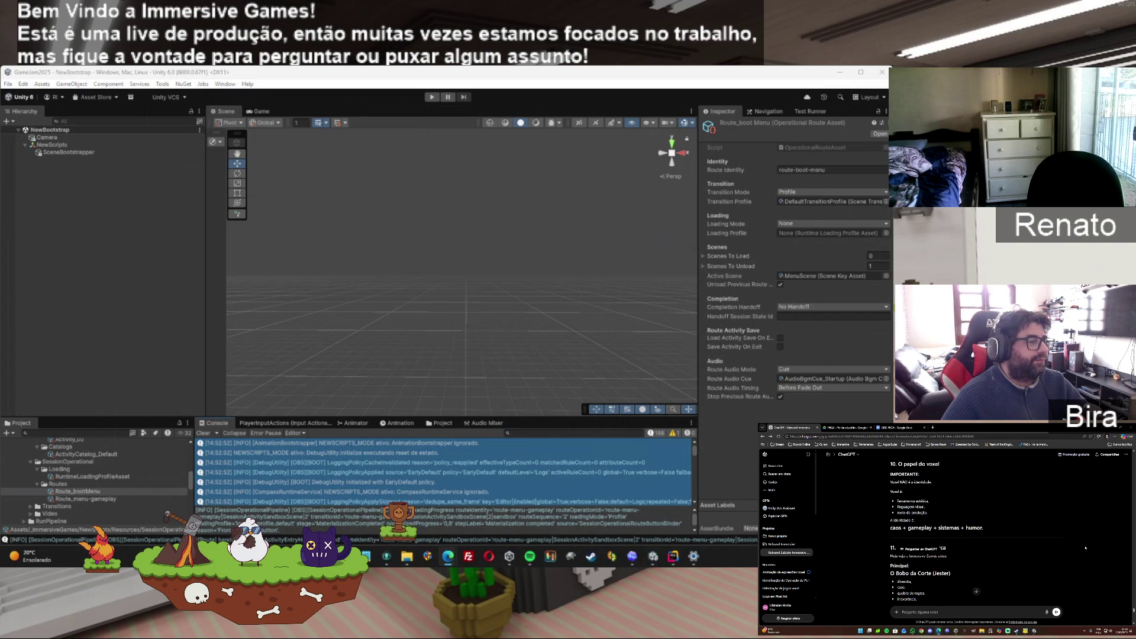
Scroll past sections 14 and 15 to the closing 'Minha leitura sincera' verdict
{"action": "scroll", "coordinate": [1086, 548], "scroll_direction": "down", "scroll_amount": 1}
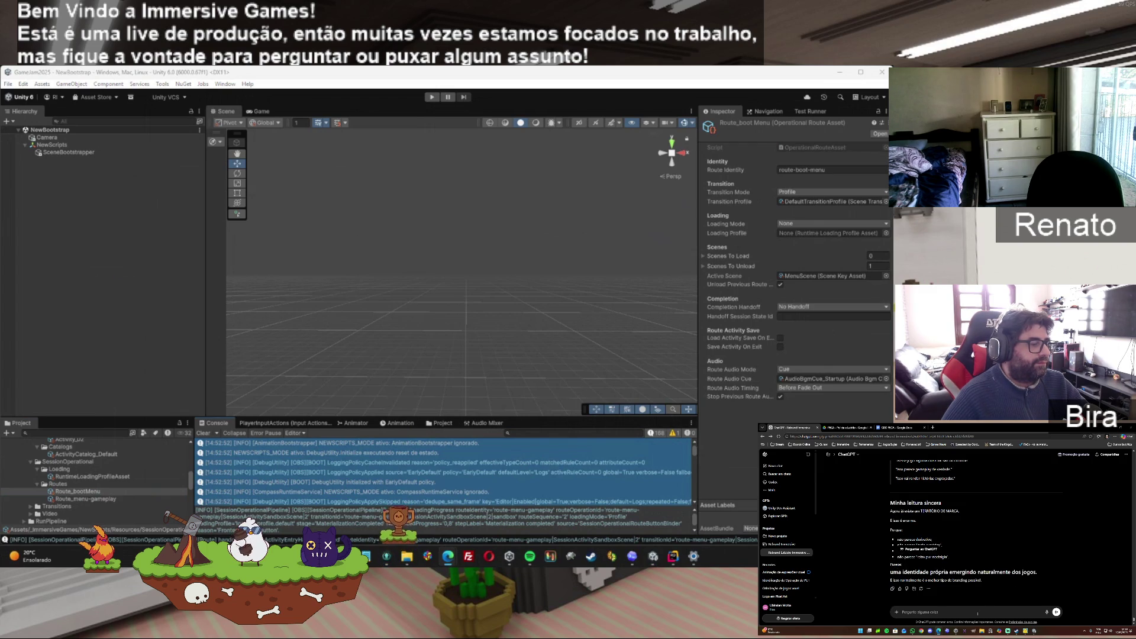
{"action": "type", "text": "acho que estamos chegando em algum lugar"}
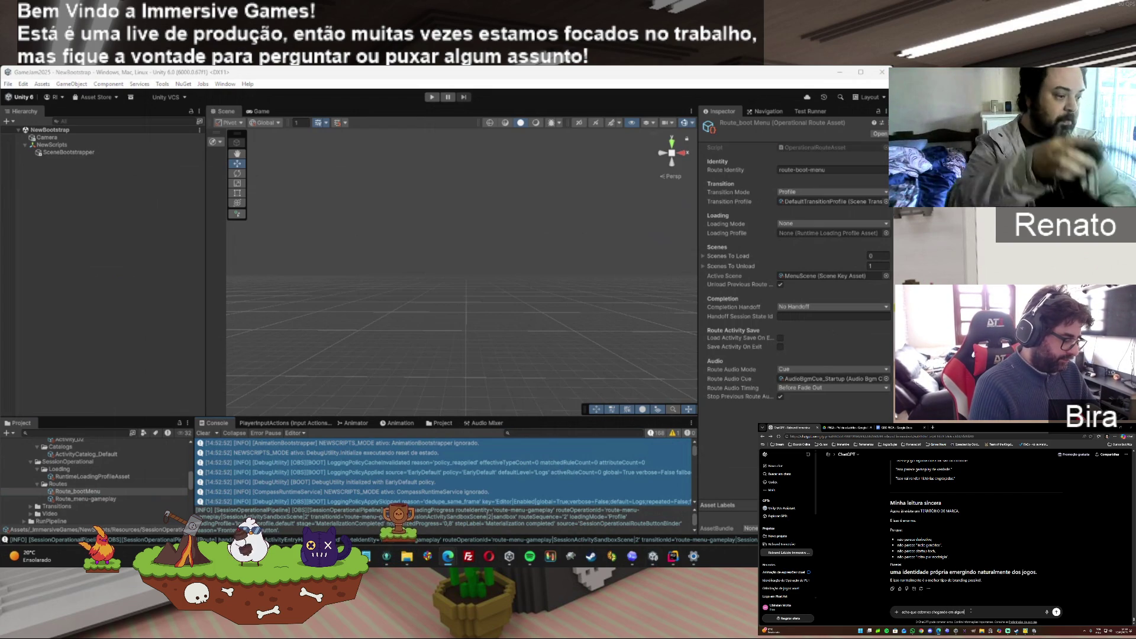
{"action": "type", "text": ". lendo"}
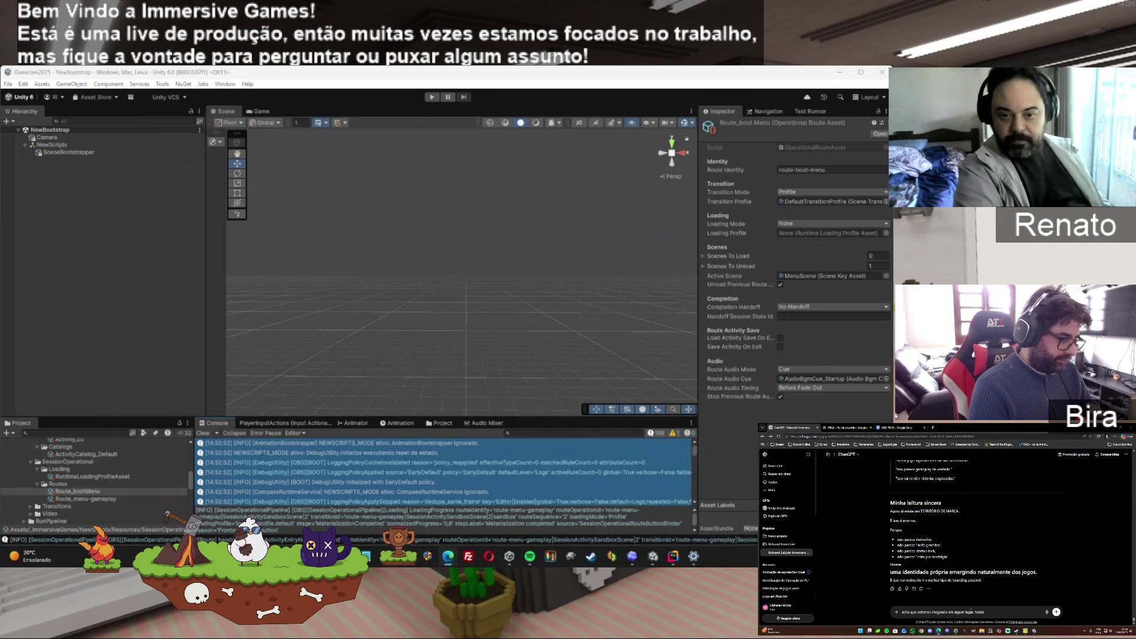
{"action": "type", "text": " me v"}
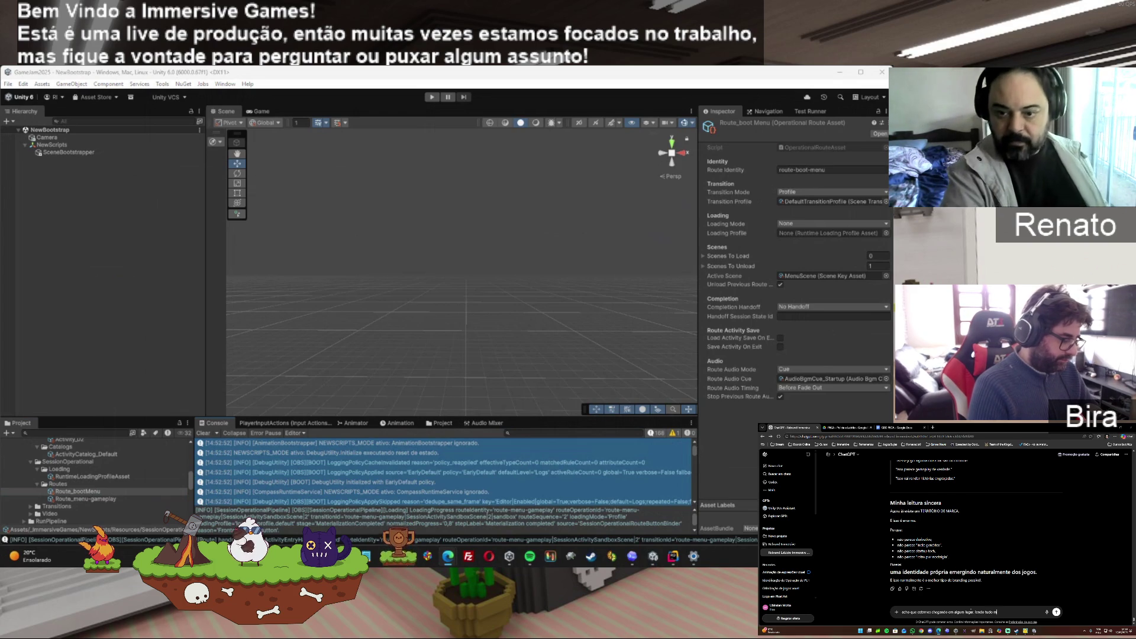
{"action": "type", "text": "eio a mente o con"}
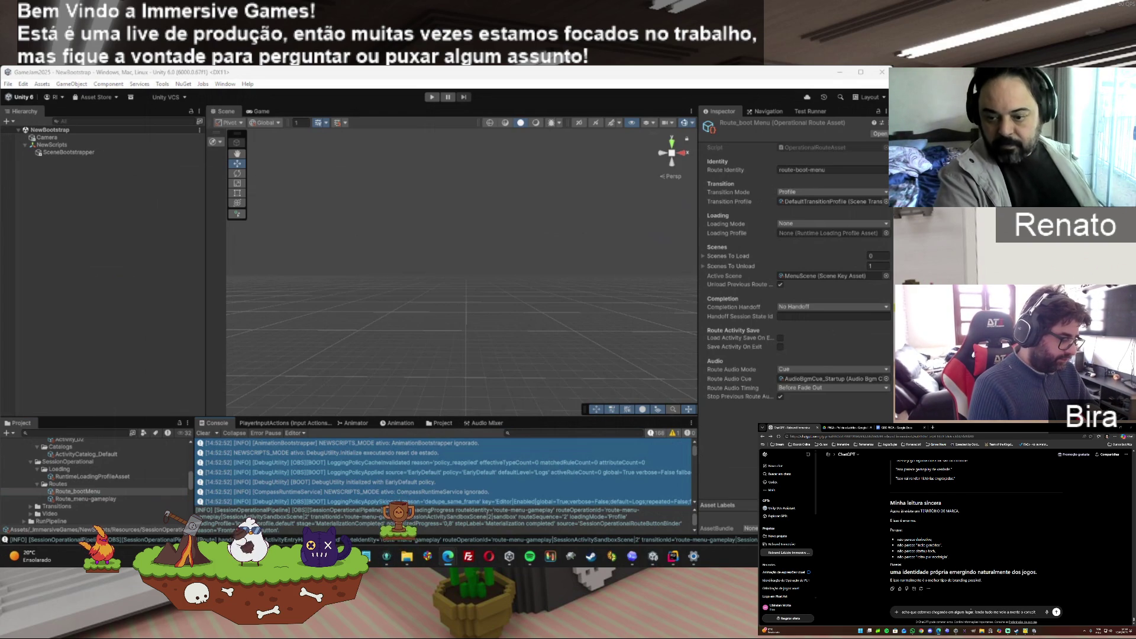
{"action": "type", "text": "ceito de entropia da"}
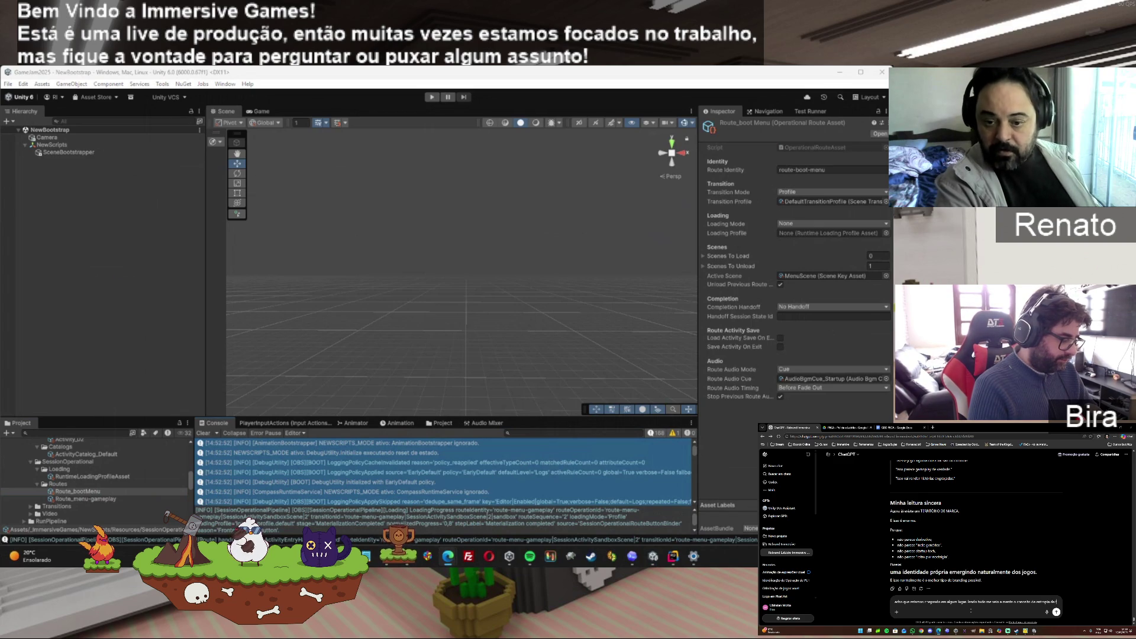
{"action": "type", "text": "sica"}
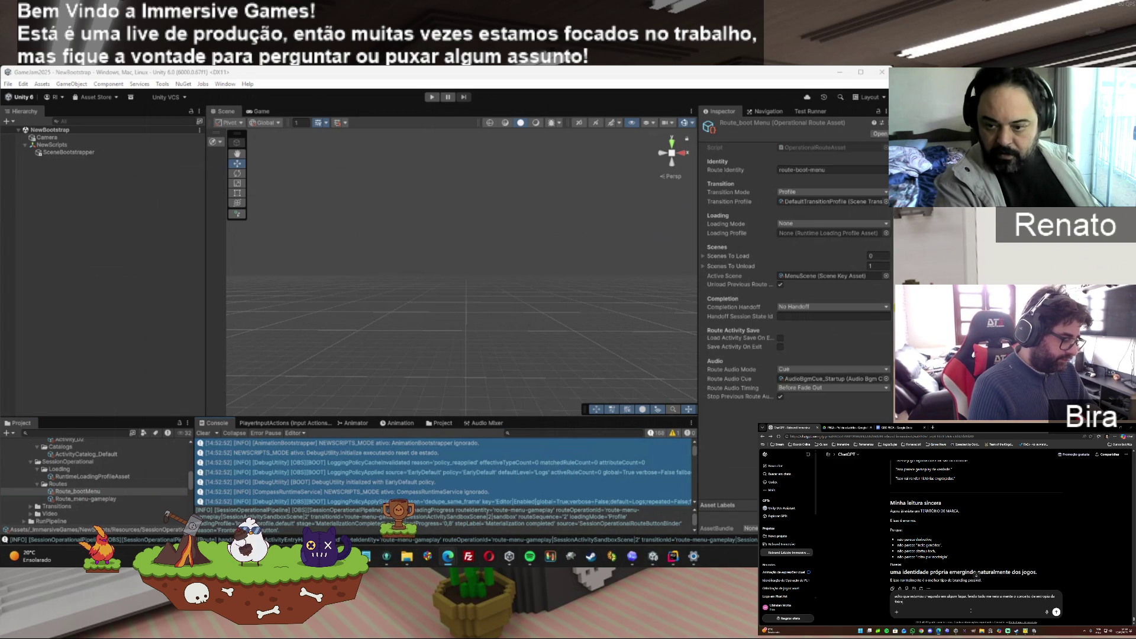
{"action": "type", "text": "ue tudo tende ao ca"}
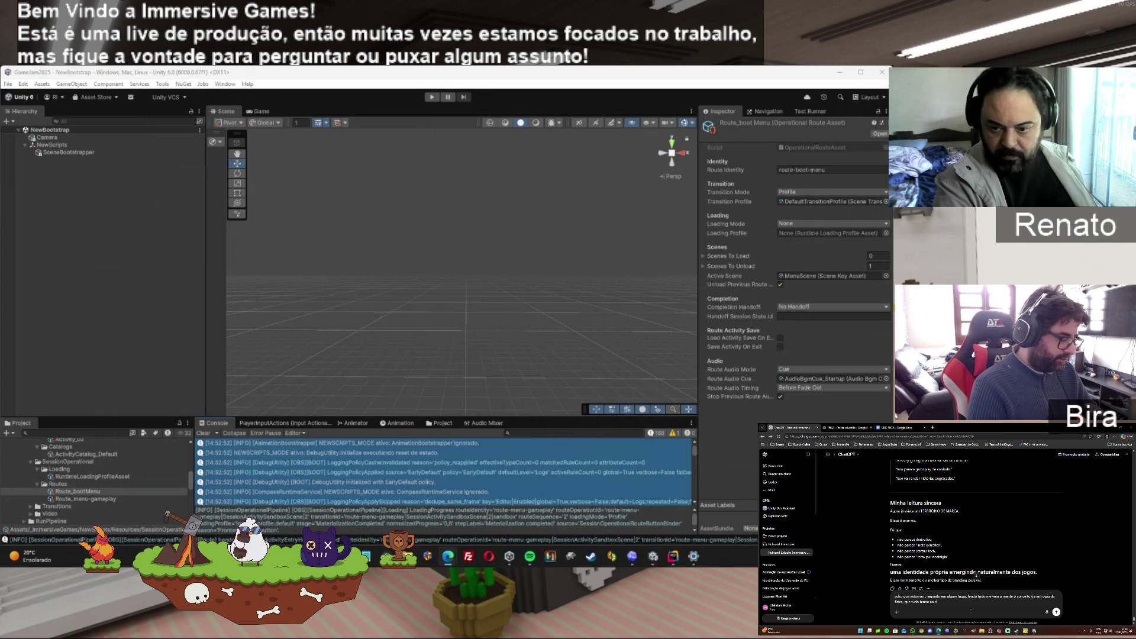
{"action": "type", "text": " vc"}
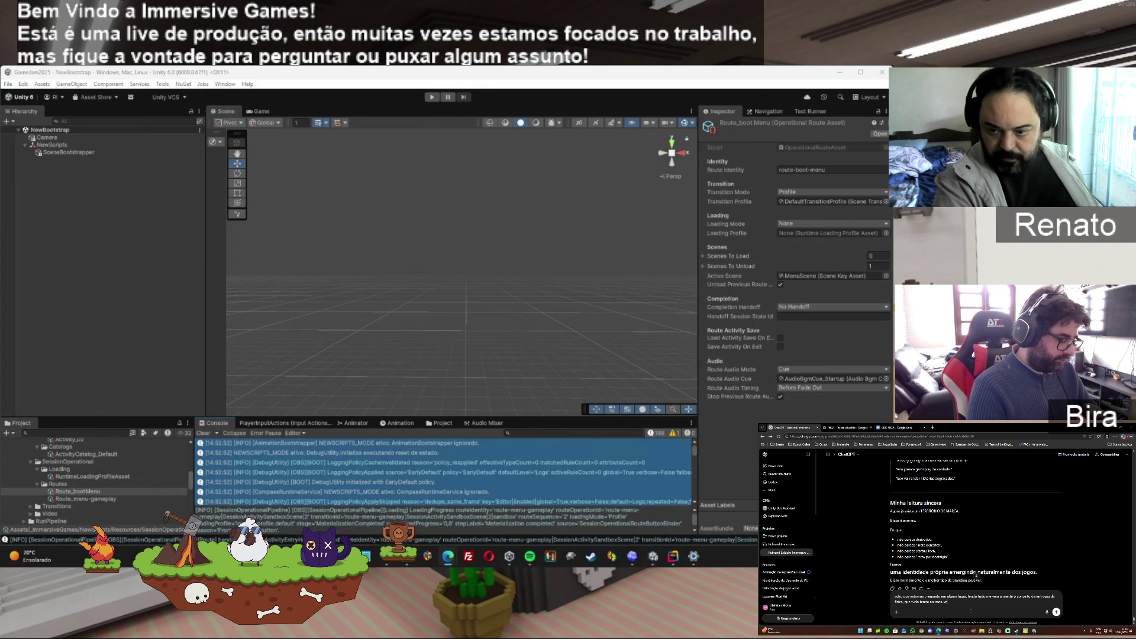
{"action": "type", "text": " acha que faz"}
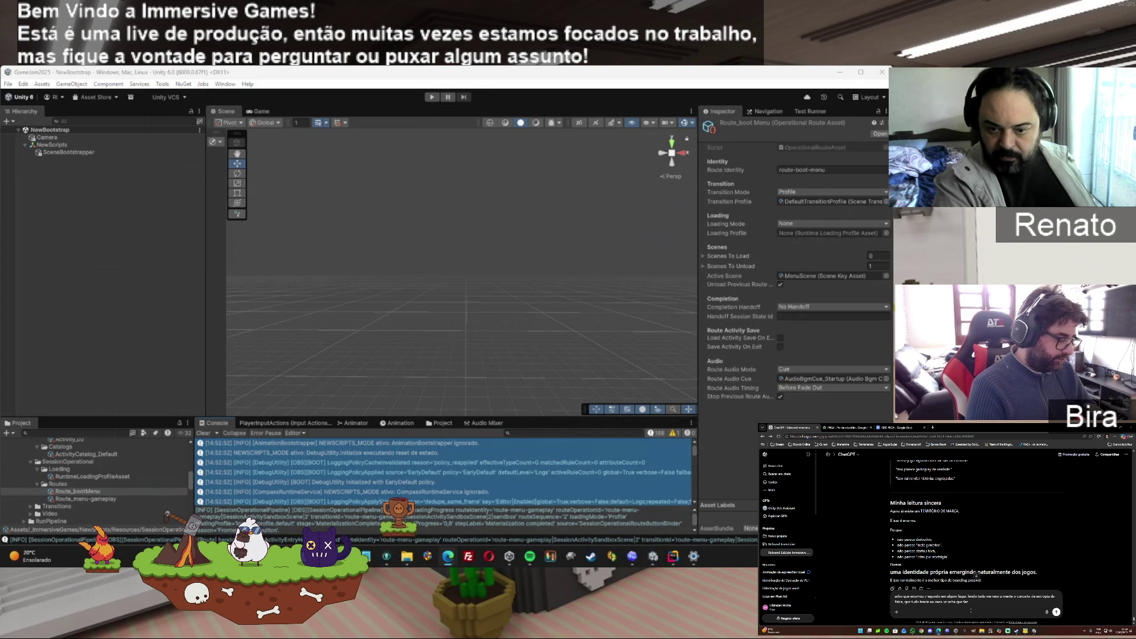
{"action": "type", "text": " sentido isso?"}
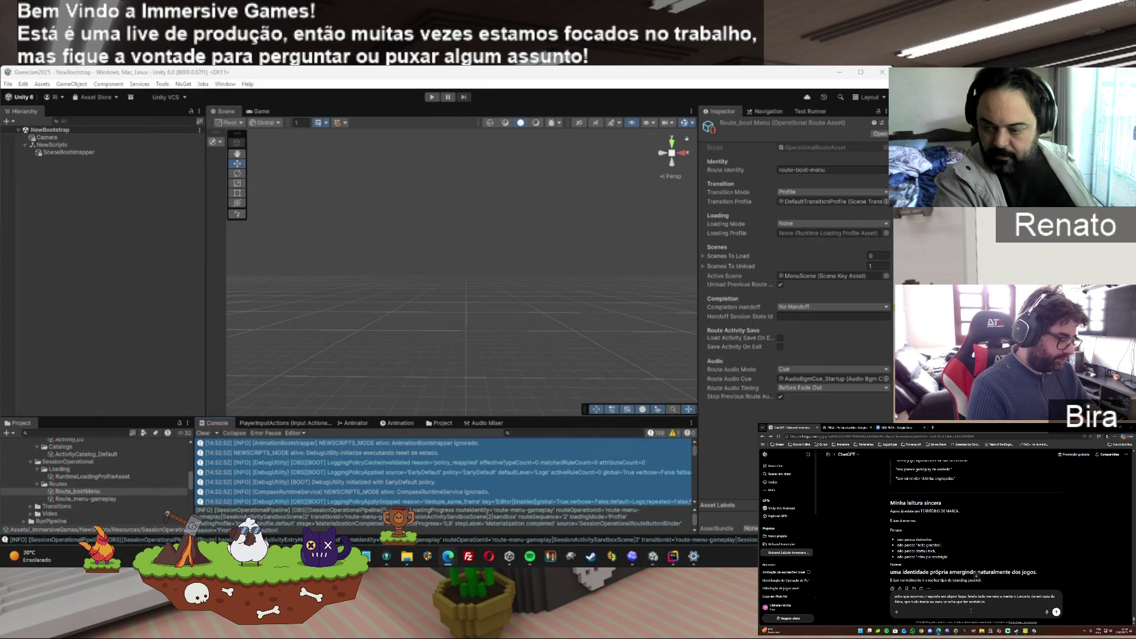
{"action": "type", "text": "ar"}
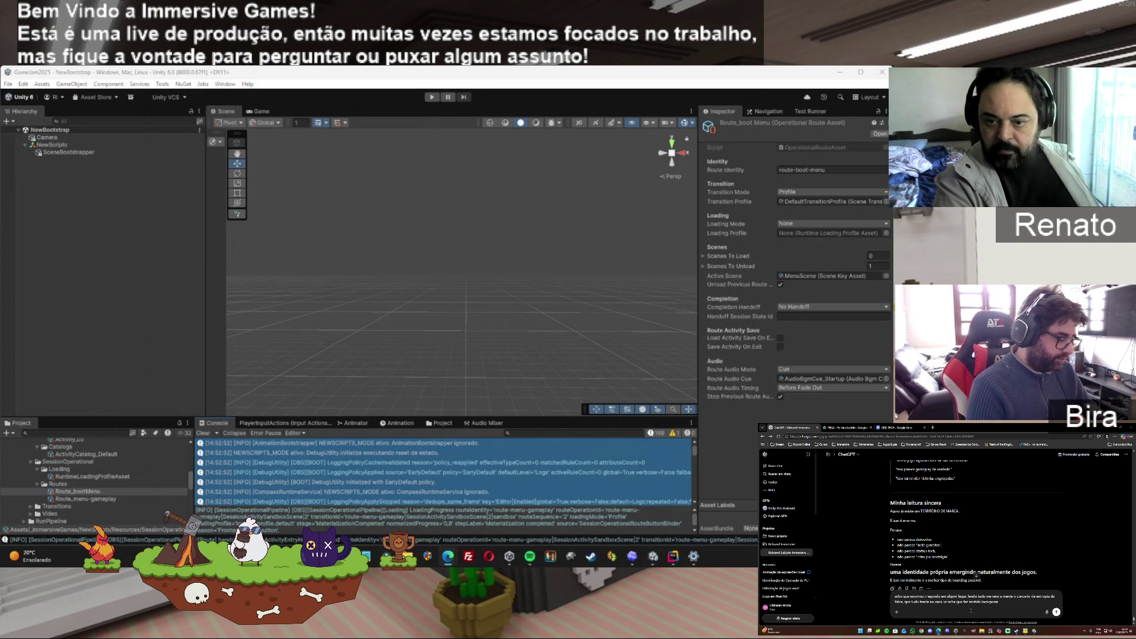
{"action": "type", "text": "? isso ajud"}
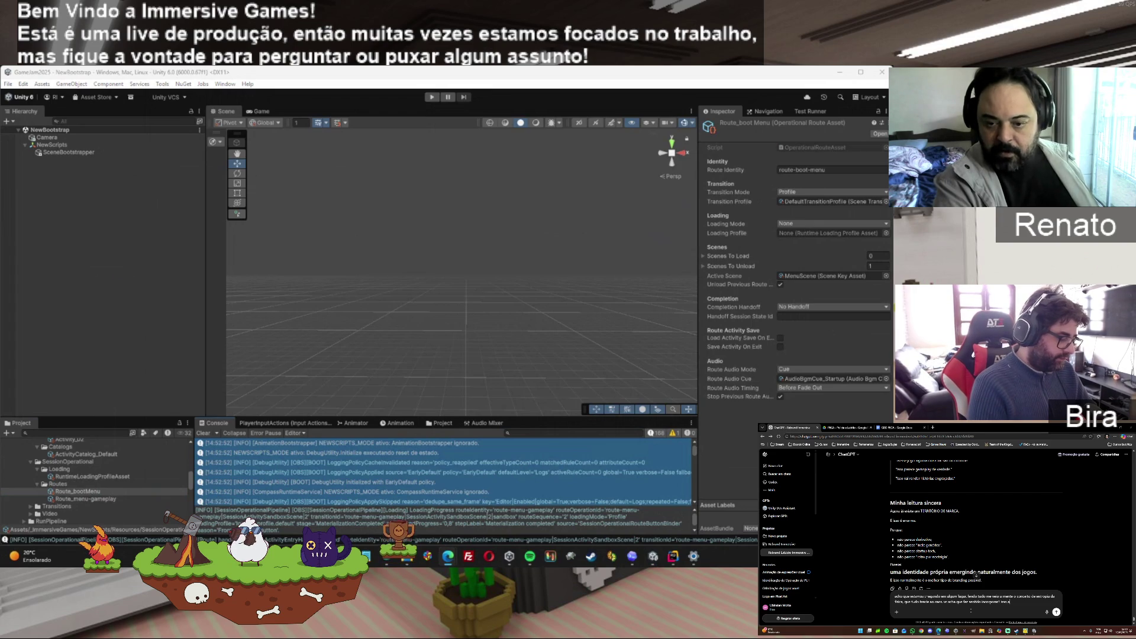
{"action": "type", "text": "a a explicar"}
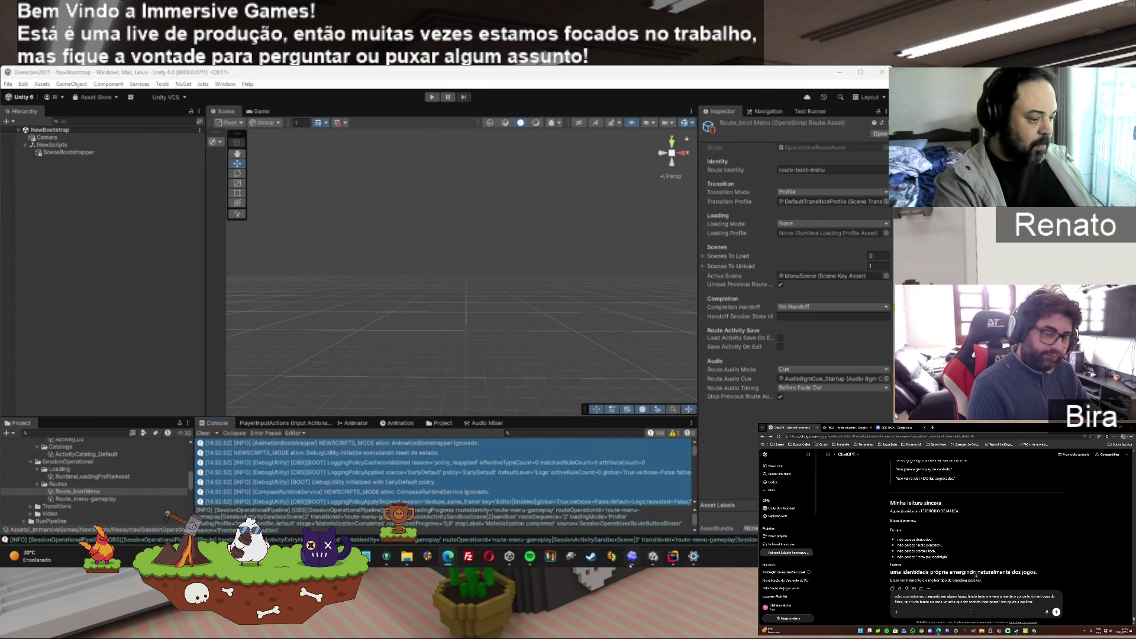
{"action": "mouse_move", "coordinate": [672, 559]}
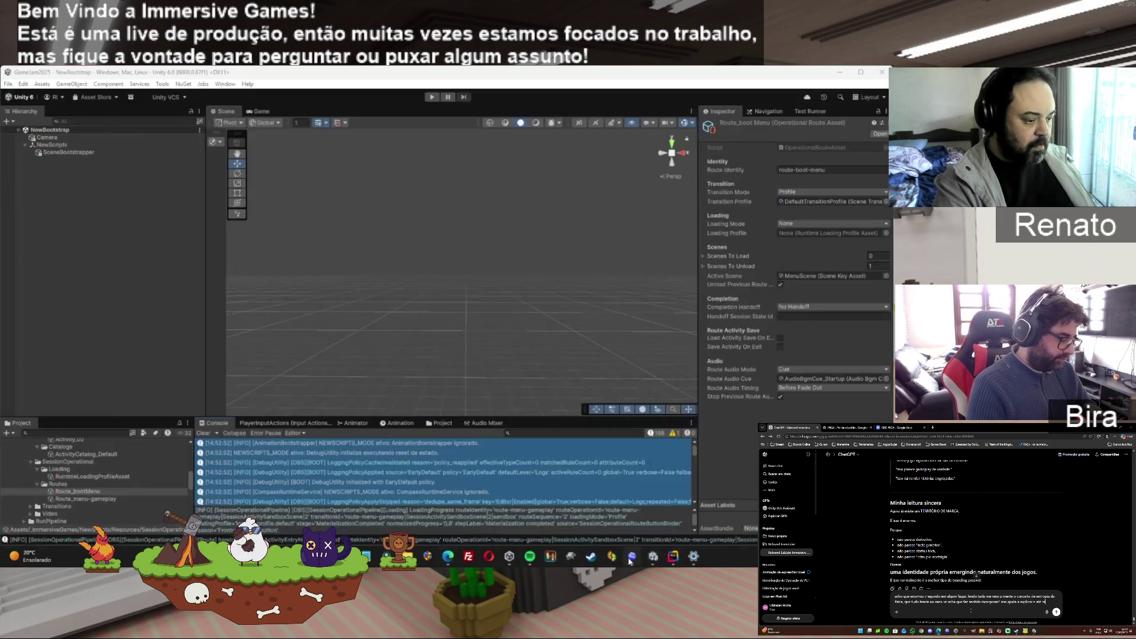
Paste the prepared ActorSet prompt into Codex's prompt box and send it to the agent
{"action": "left_click", "coordinate": [631, 559]}
{"action": "right_click", "coordinate": [480, 490]}
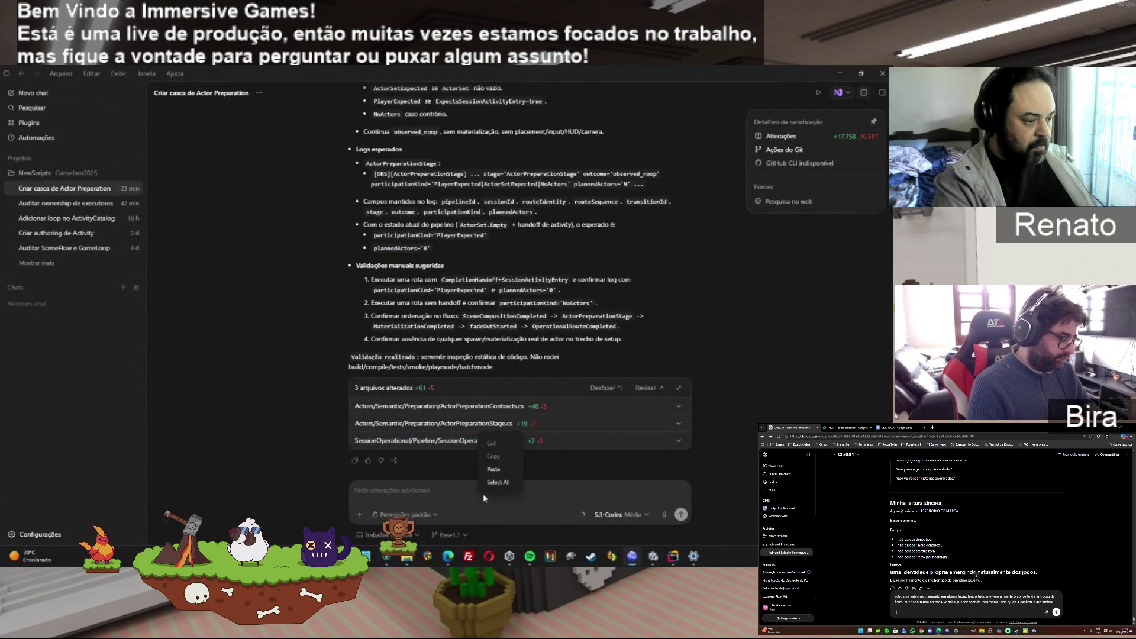
{"action": "left_click", "coordinate": [493, 469]}
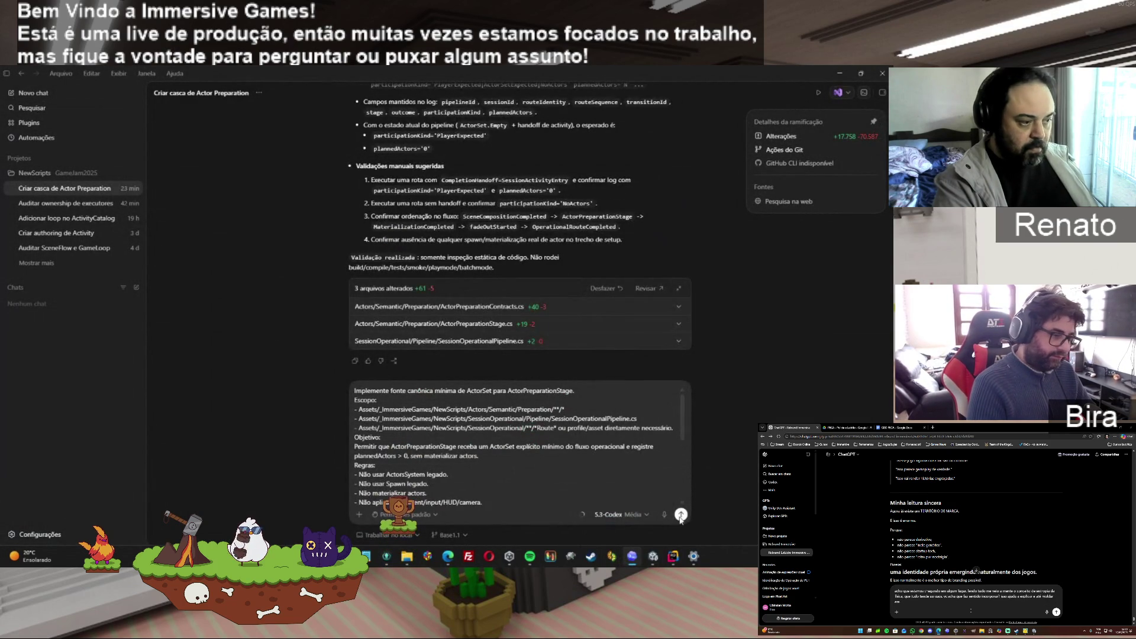
{"action": "left_click", "coordinate": [681, 514]}
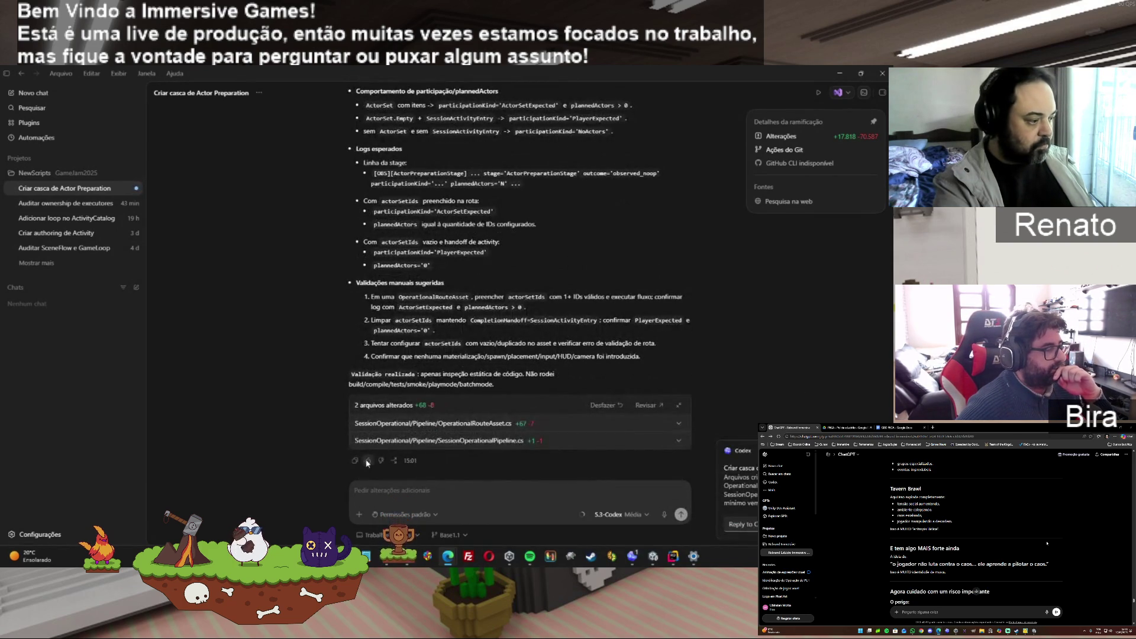
Copy the agent's reply about the ActorSet changes and bring the Unity editor back
{"action": "left_click", "coordinate": [355, 460]}
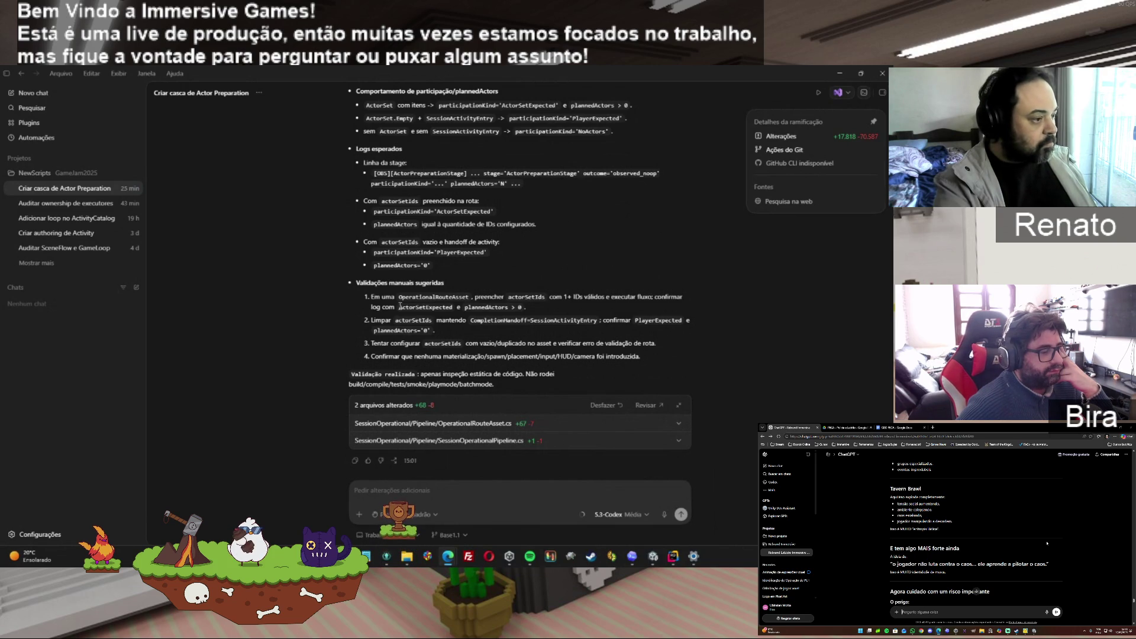
{"action": "left_click", "coordinate": [694, 558]}
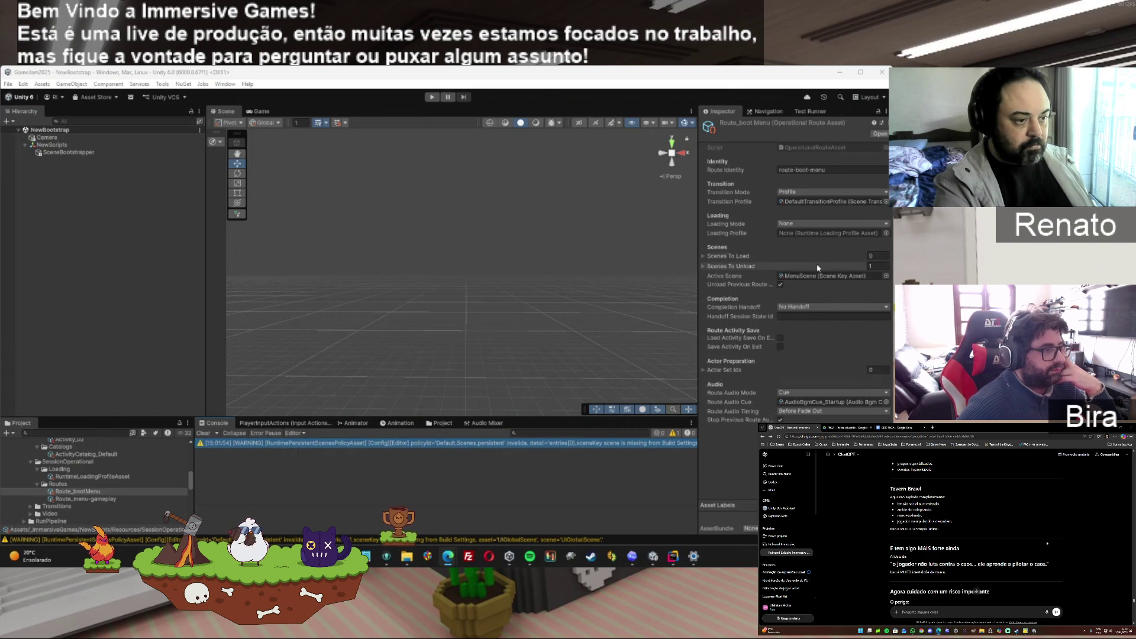
Expand Route_bootMenu's Actor Set Ids, add Element 0, then remove it so the list stays empty
{"action": "left_click", "coordinate": [702, 371]}
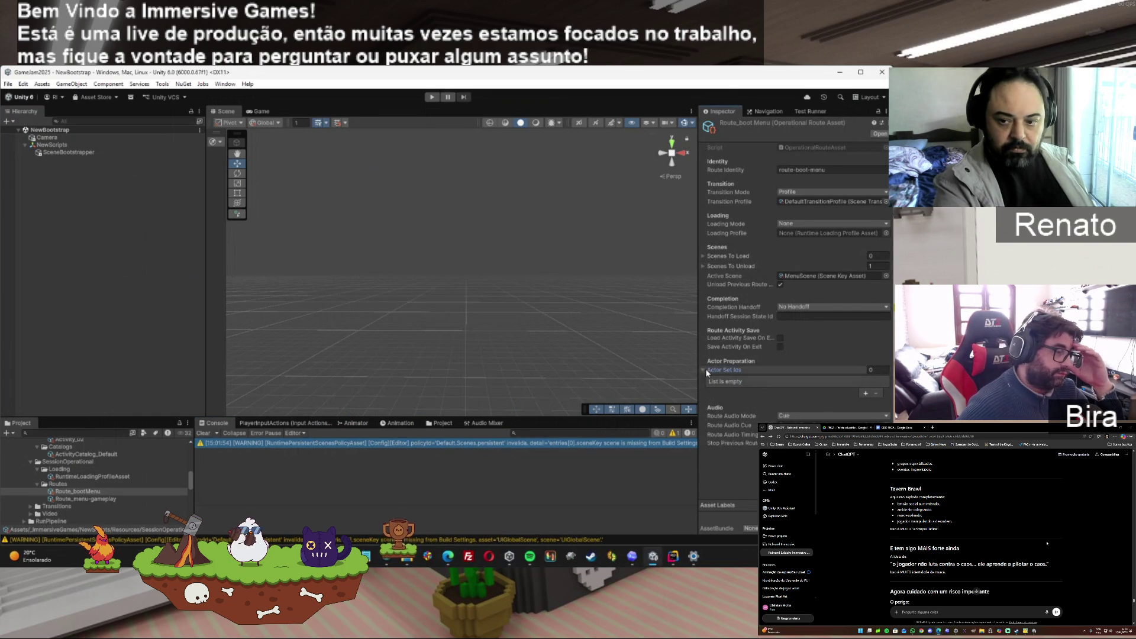
{"action": "left_click", "coordinate": [865, 393]}
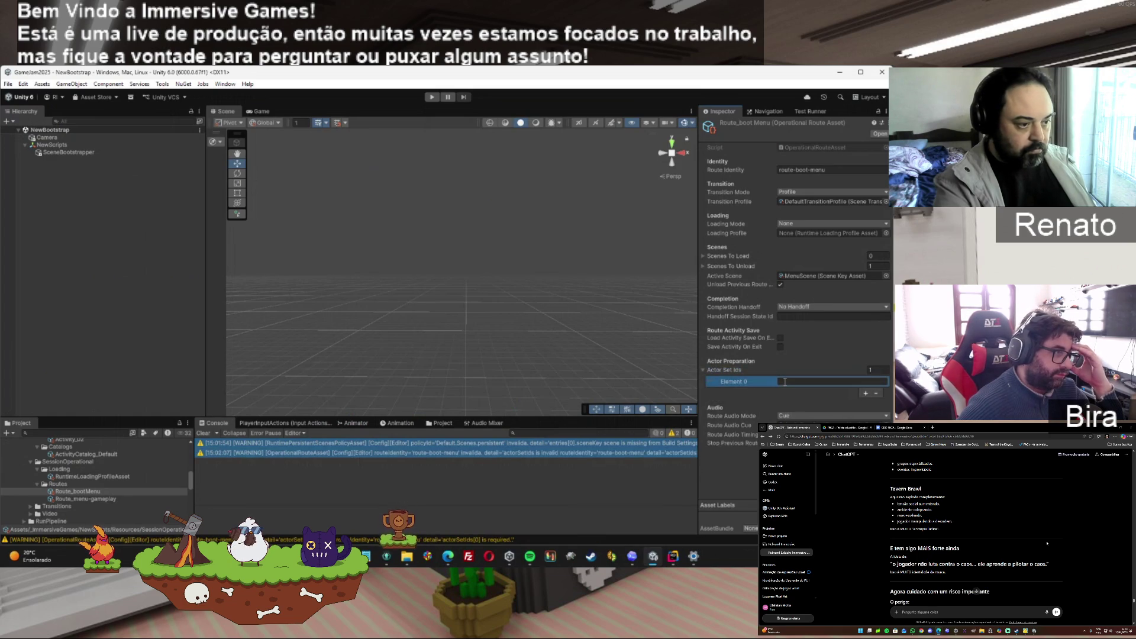
{"action": "left_click", "coordinate": [874, 394]}
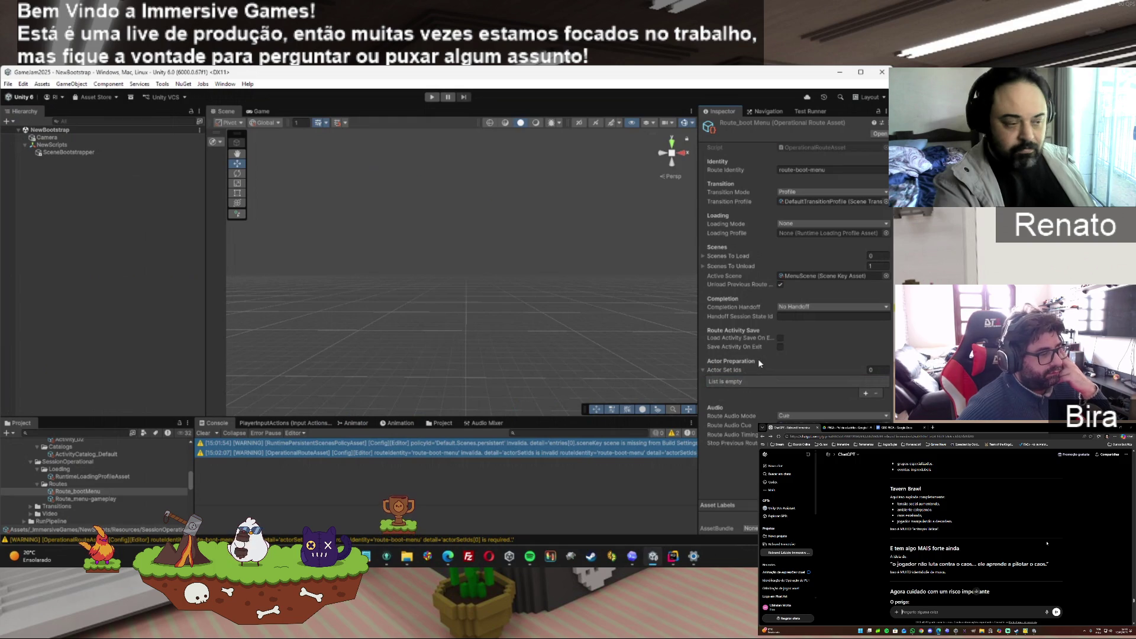
{"action": "left_click", "coordinate": [923, 611]}
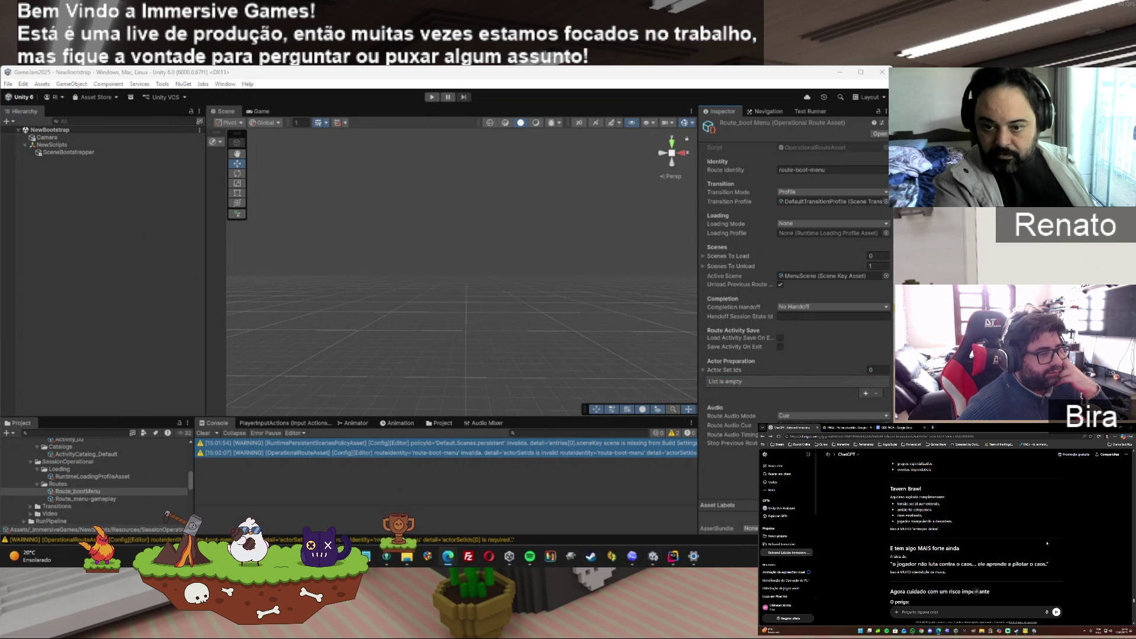
{"action": "mouse_move", "coordinate": [945, 572]}
{"action": "left_mouse_down"}
{"action": "mouse_move", "coordinate": [897, 564]}
{"action": "mouse_move", "coordinate": [890, 548]}
{"action": "left_mouse_up"}
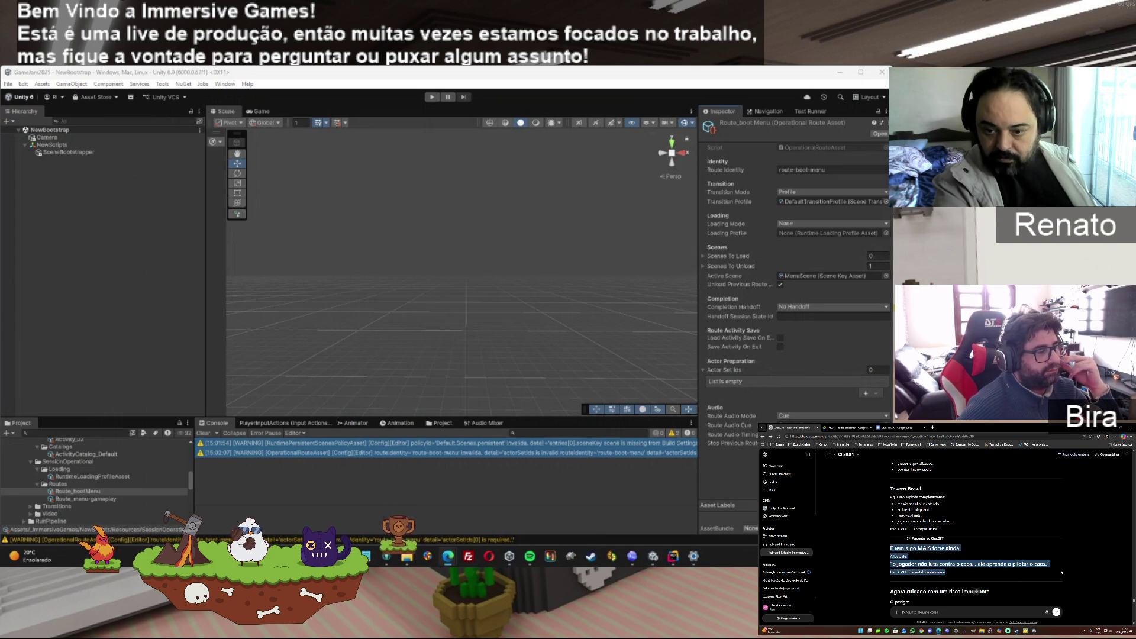
{"action": "scroll", "coordinate": [1068, 565], "scroll_direction": "down", "scroll_amount": 1}
{"action": "scroll", "coordinate": [1068, 565], "scroll_direction": "down", "scroll_amount": 2}
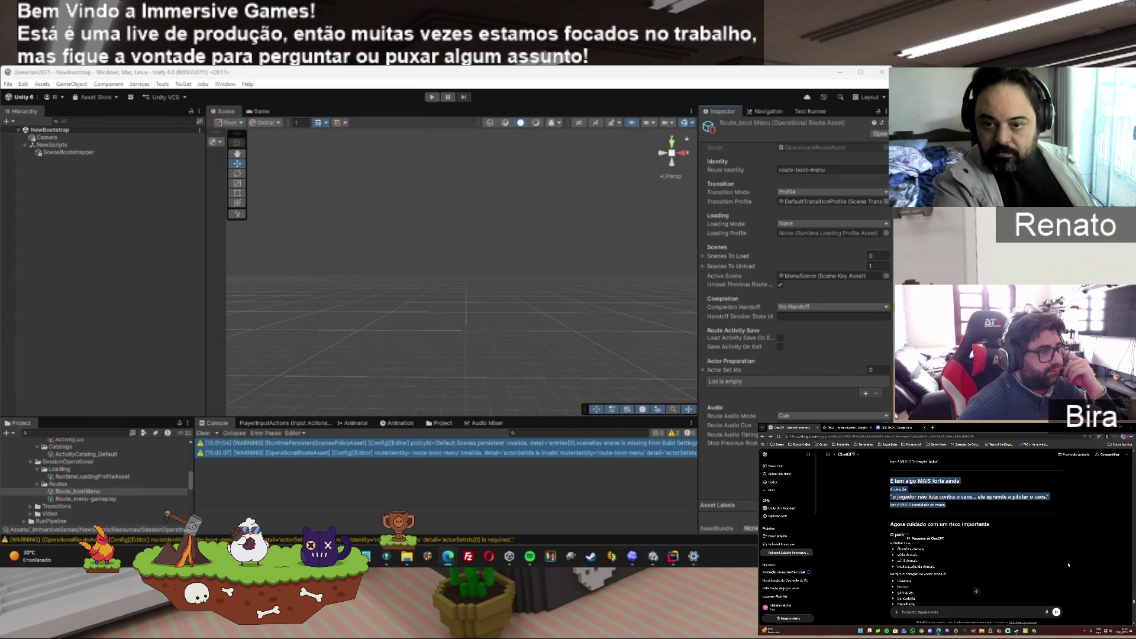
{"action": "scroll", "coordinate": [1069, 565], "scroll_direction": "down", "scroll_amount": 1}
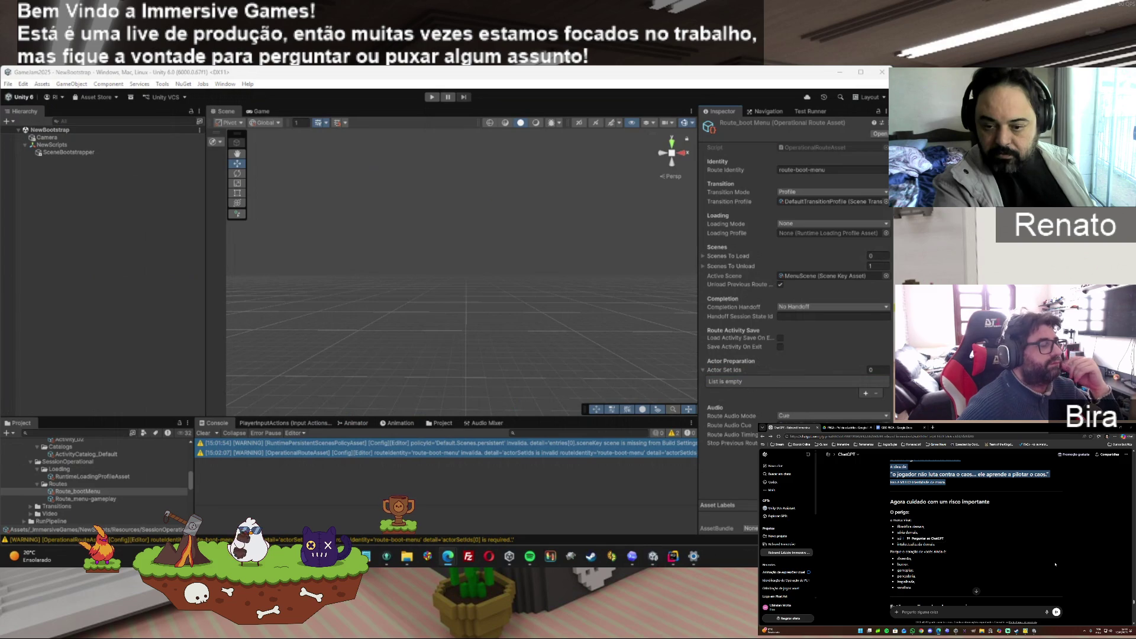
{"action": "scroll", "coordinate": [1055, 564], "scroll_direction": "down", "scroll_amount": 2}
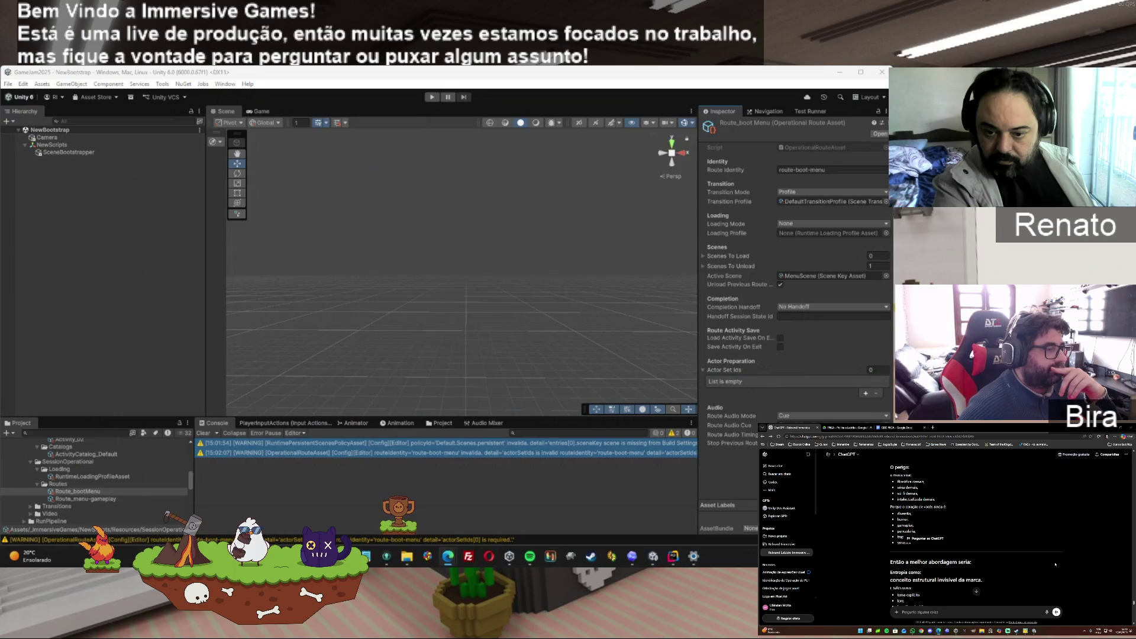
{"action": "scroll", "coordinate": [1055, 564], "scroll_direction": "down", "scroll_amount": 1}
{"action": "scroll", "coordinate": [1055, 564], "scroll_direction": "down", "scroll_amount": 1}
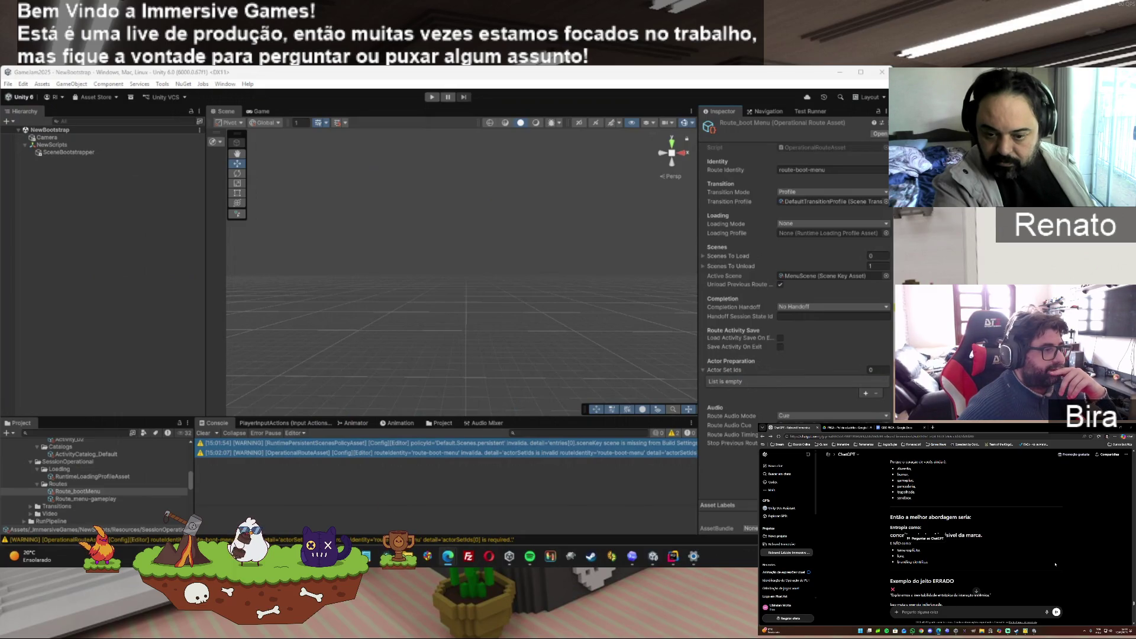
{"action": "scroll", "coordinate": [1055, 564], "scroll_direction": "up", "scroll_amount": 1}
{"action": "scroll", "coordinate": [1056, 564], "scroll_direction": "up", "scroll_amount": 1}
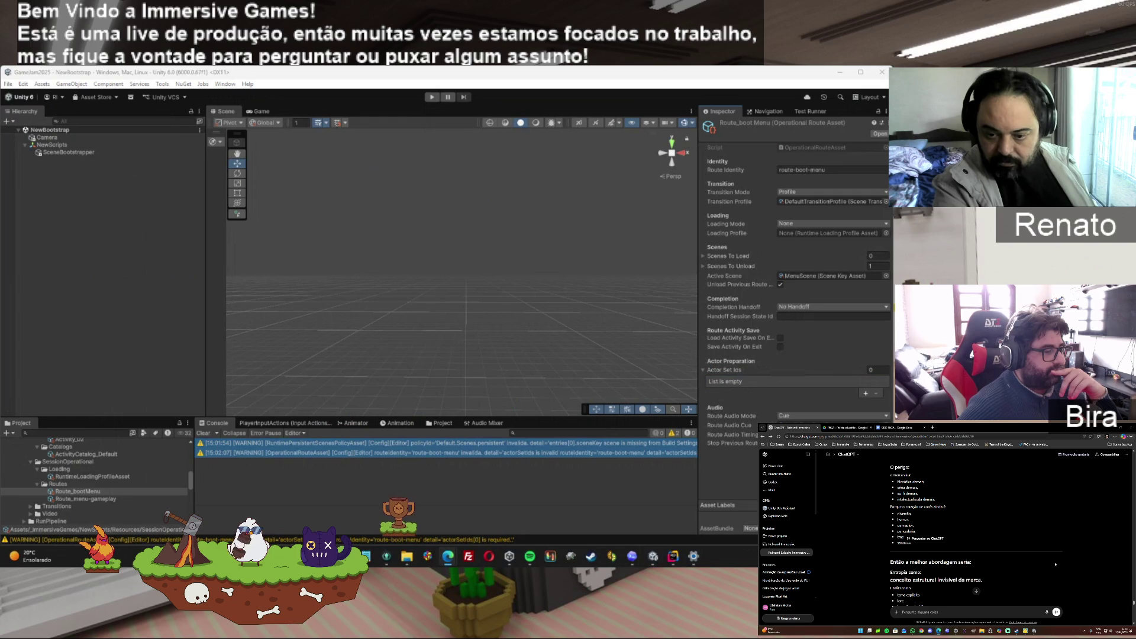
{"action": "scroll", "coordinate": [1055, 564], "scroll_direction": "down", "scroll_amount": 1}
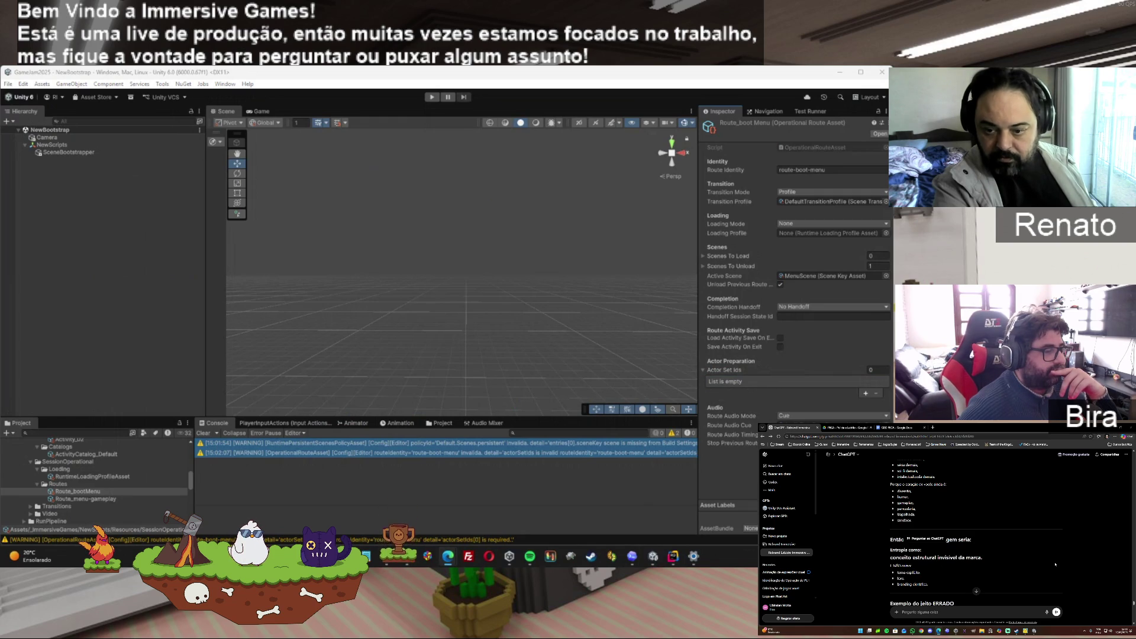
{"action": "scroll", "coordinate": [1055, 564], "scroll_direction": "down", "scroll_amount": 1}
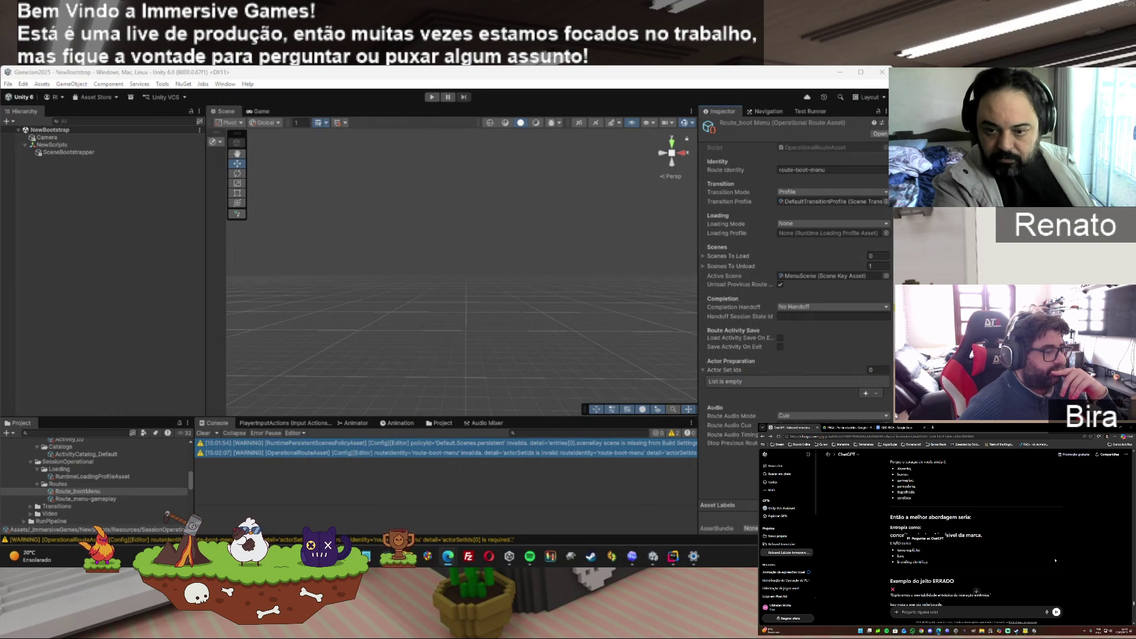
{"action": "scroll", "coordinate": [1064, 560], "scroll_direction": "down", "scroll_amount": 1}
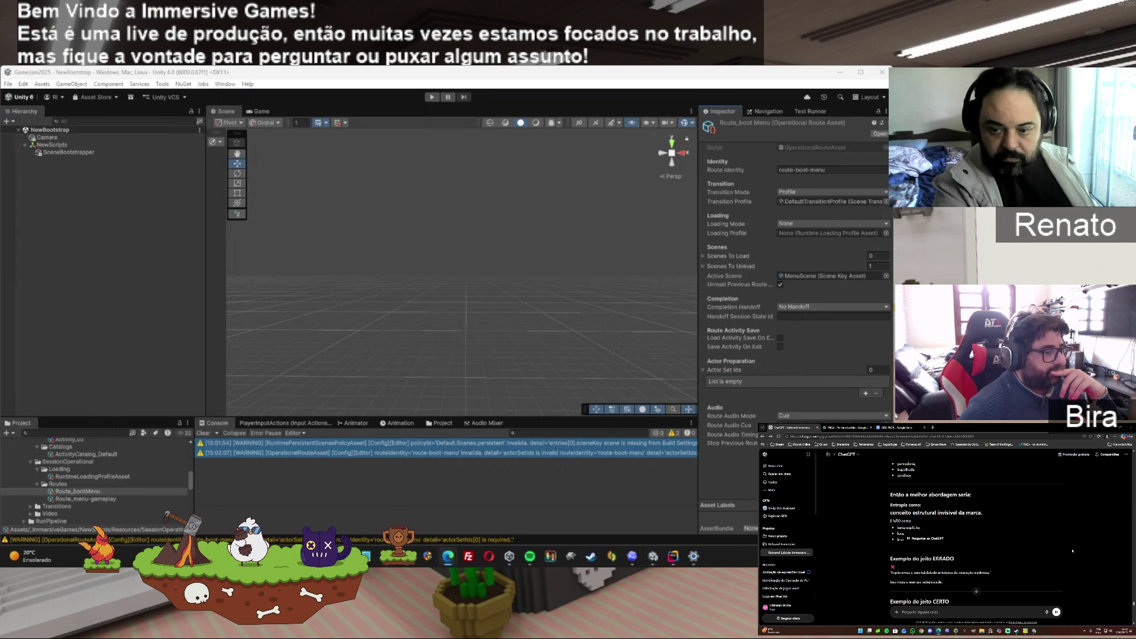
Enter playerTeste1 as Element 0 of Route_bootMenu's Actor Set Ids, then enter play mode
{"action": "left_click", "coordinate": [866, 393]}
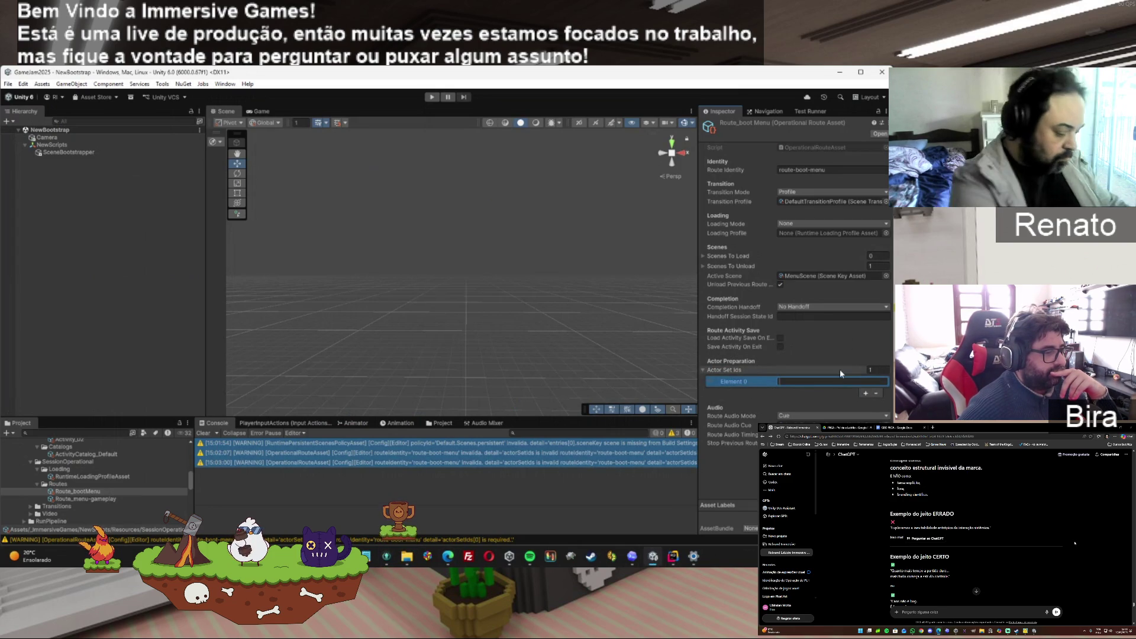
{"action": "type", "text": "playerTste1"}
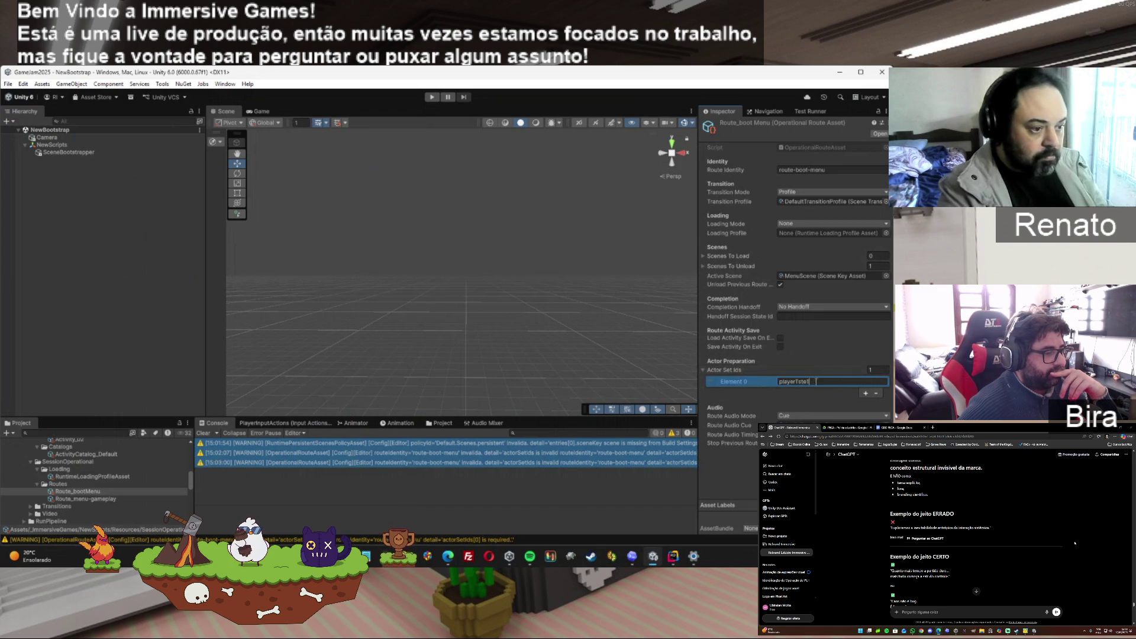
{"action": "left_click", "coordinate": [797, 382]}
{"action": "type", "text": "e"}
{"action": "key", "text": "Return"}
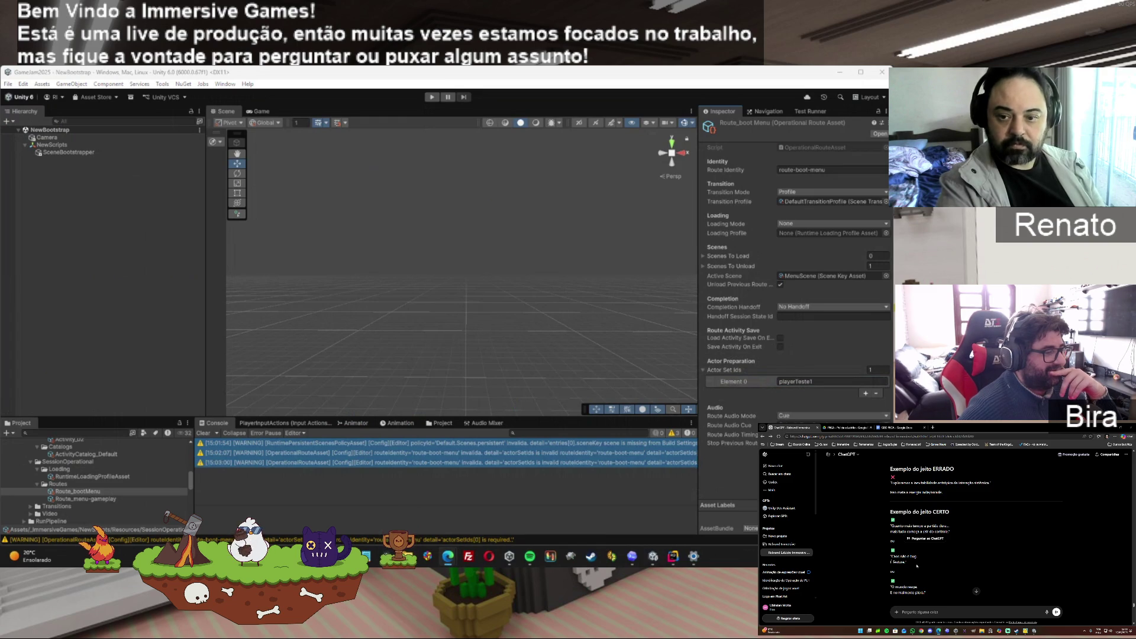
{"action": "left_click_drag", "start_coordinate": [912, 561], "coordinate": [890, 554]}
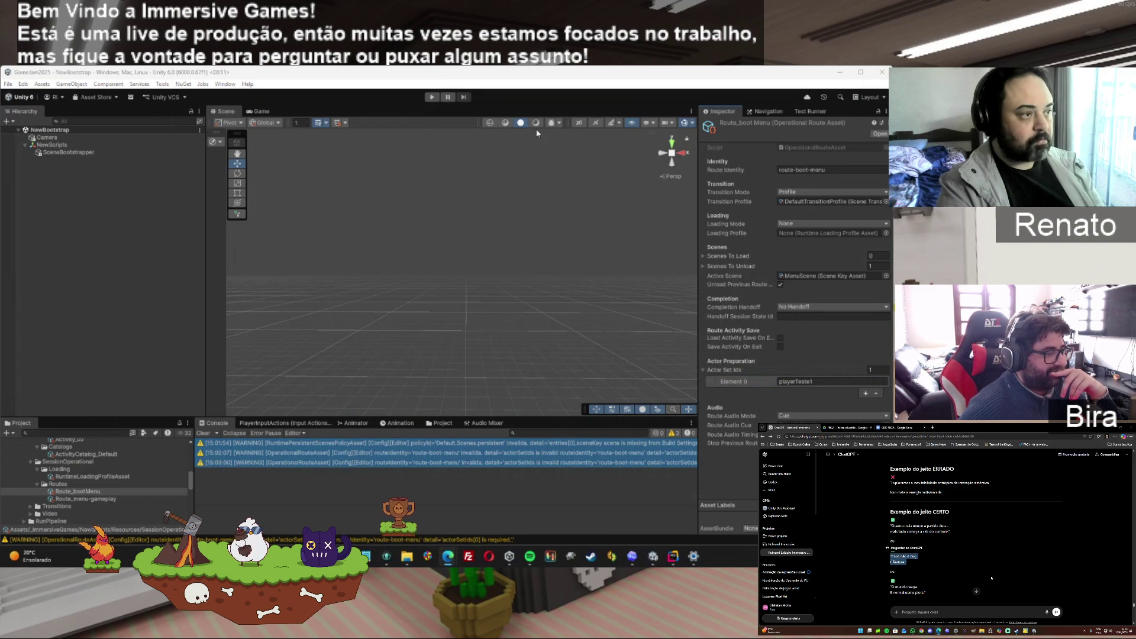
{"action": "left_click", "coordinate": [432, 97]}
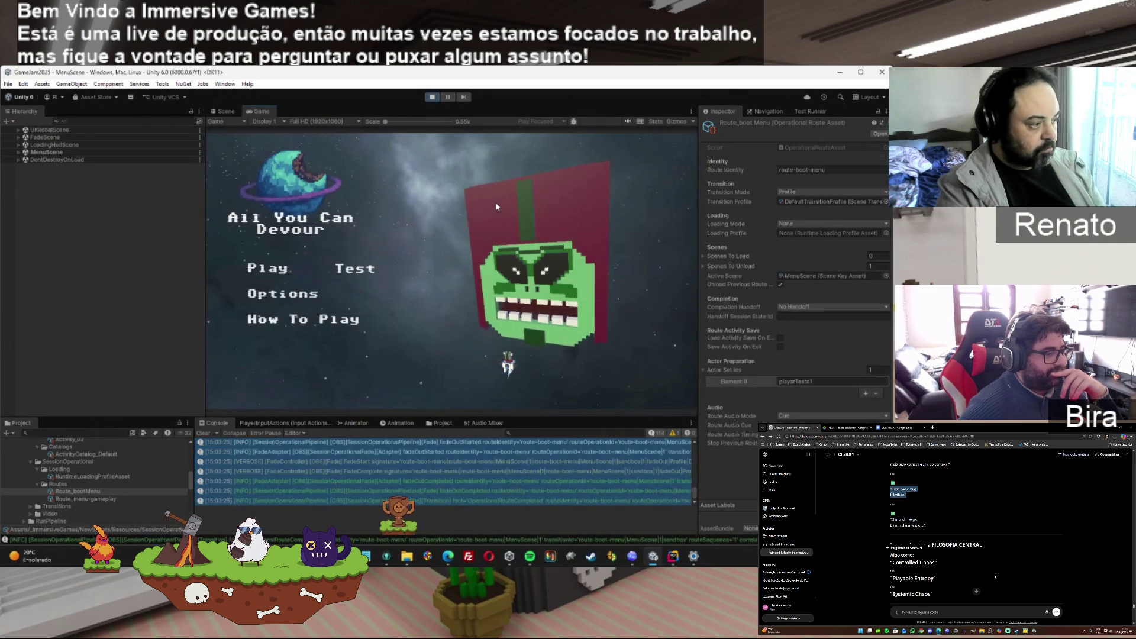
Launch the sandbox from the main menu and select all the route-completed Console logs
{"action": "left_click", "coordinate": [372, 271]}
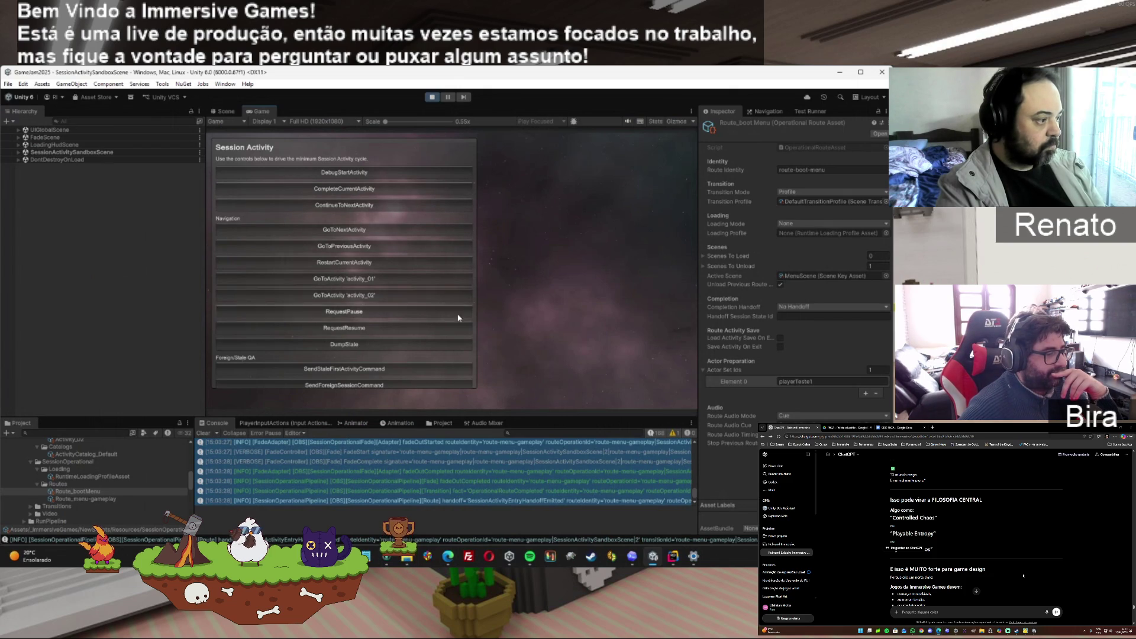
{"action": "left_click", "coordinate": [565, 490]}
{"action": "key", "text": "ctrl+a"}
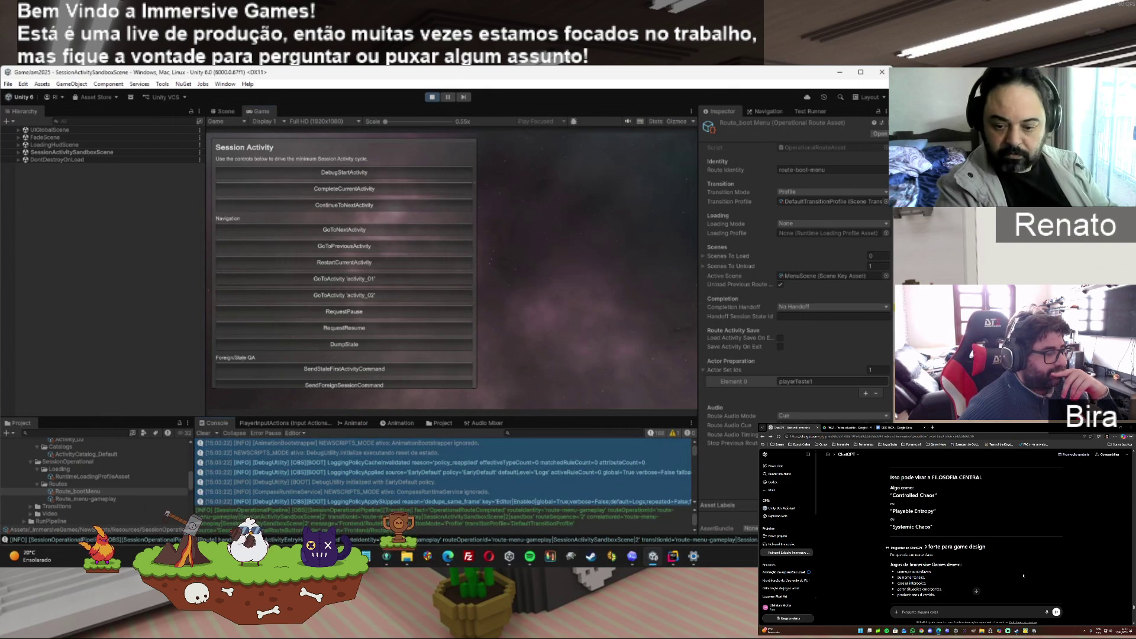
Scroll through the ChatGPT conversation, then stop play mode back in NewBootstrap
{"action": "key", "text": "alt+Tab"}
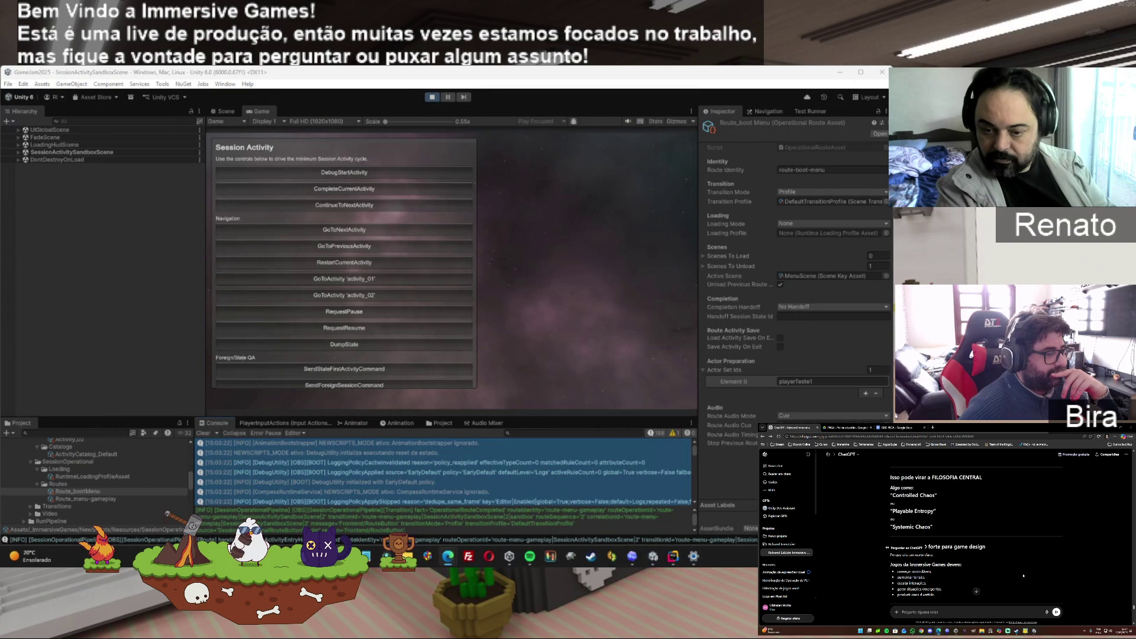
{"action": "scroll", "coordinate": [1023, 575], "scroll_direction": "down", "scroll_amount": 1}
{"action": "scroll", "coordinate": [1031, 573], "scroll_direction": "down", "scroll_amount": 1}
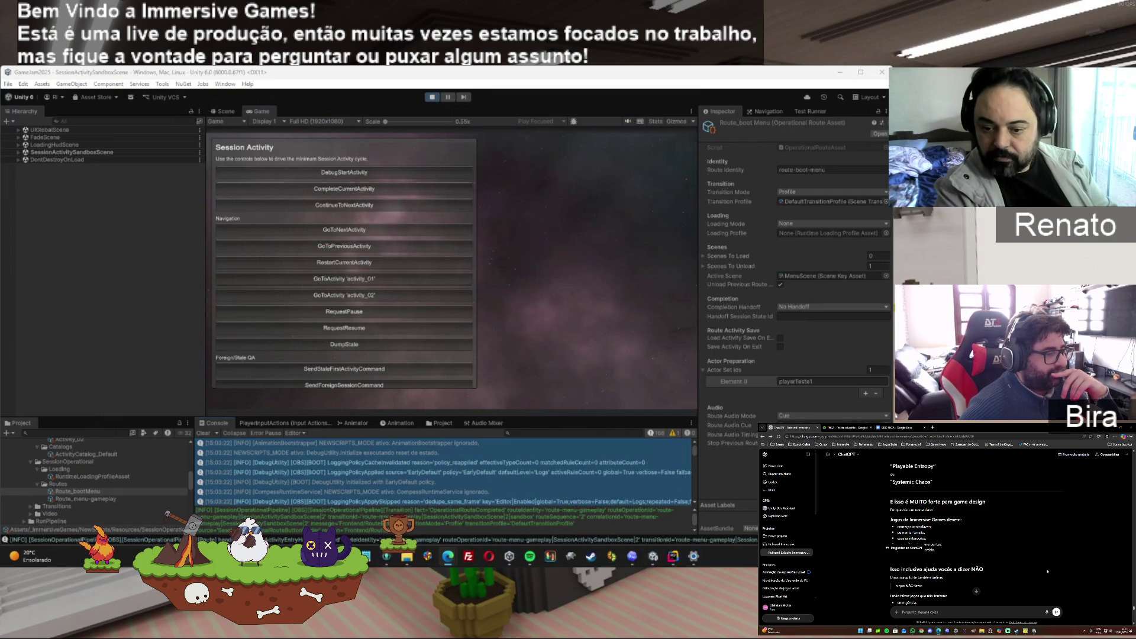
{"action": "scroll", "coordinate": [1048, 571], "scroll_direction": "down", "scroll_amount": 2}
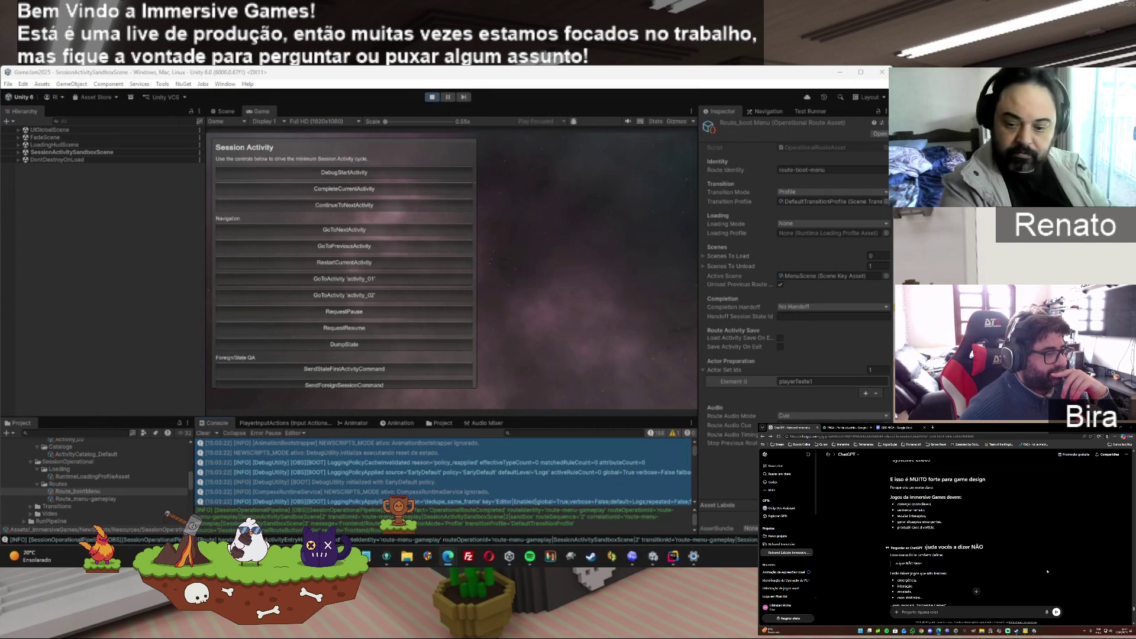
{"action": "scroll", "coordinate": [1048, 572], "scroll_direction": "down", "scroll_amount": 2}
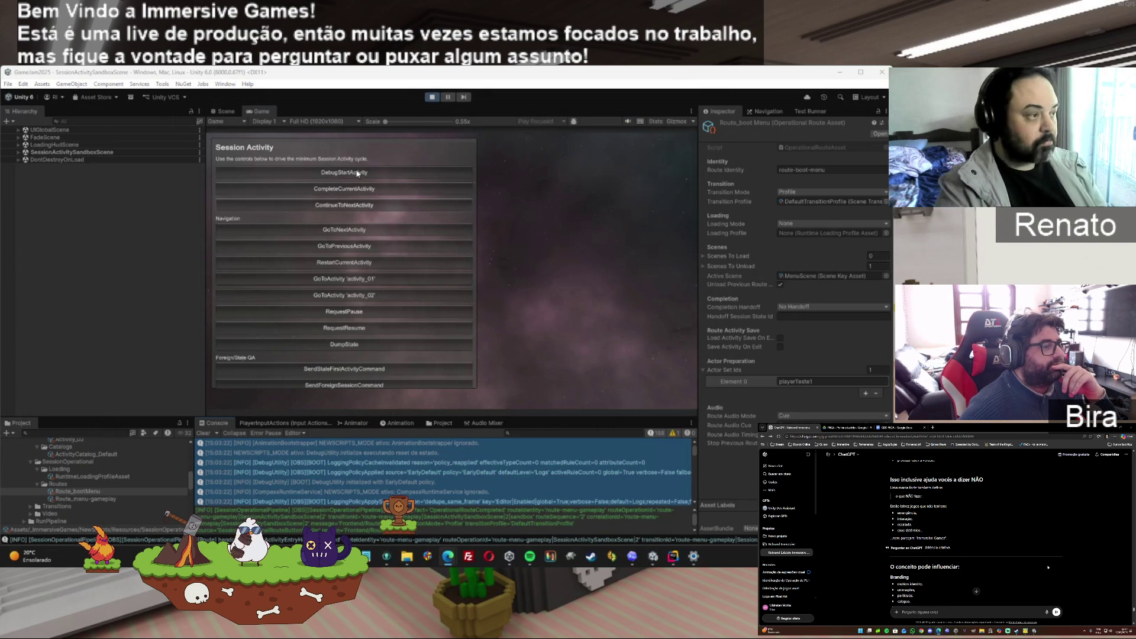
{"action": "left_click", "coordinate": [432, 98]}
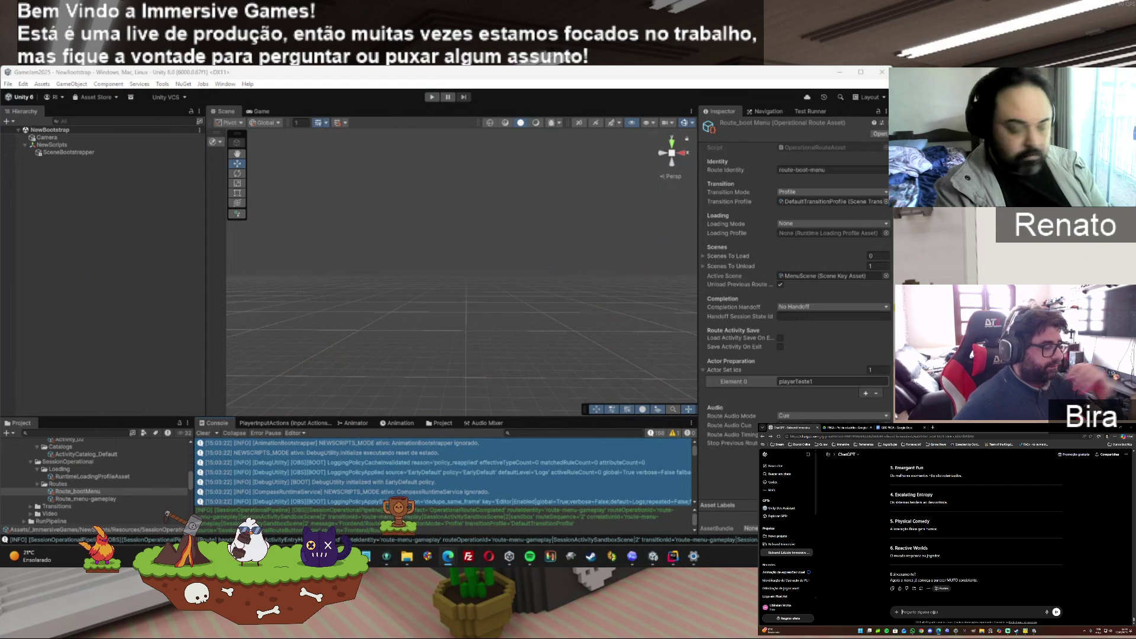
Select the Route_bootMenu asset and its playerTeste1 Element 0 value
{"action": "left_click", "coordinate": [108, 500]}
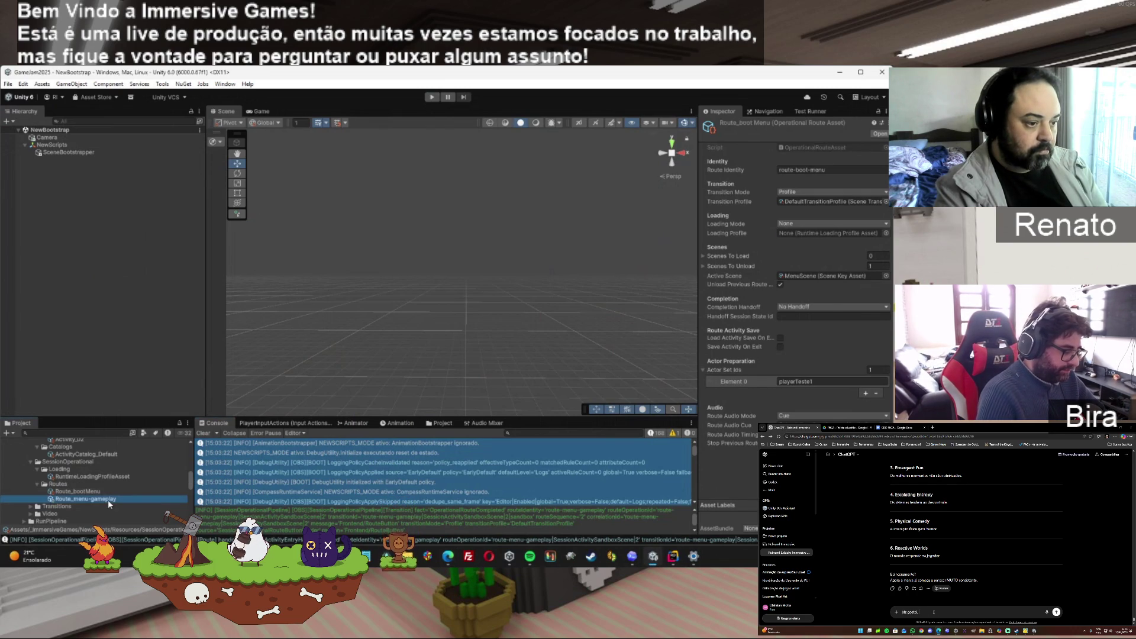
{"action": "left_click", "coordinate": [100, 492]}
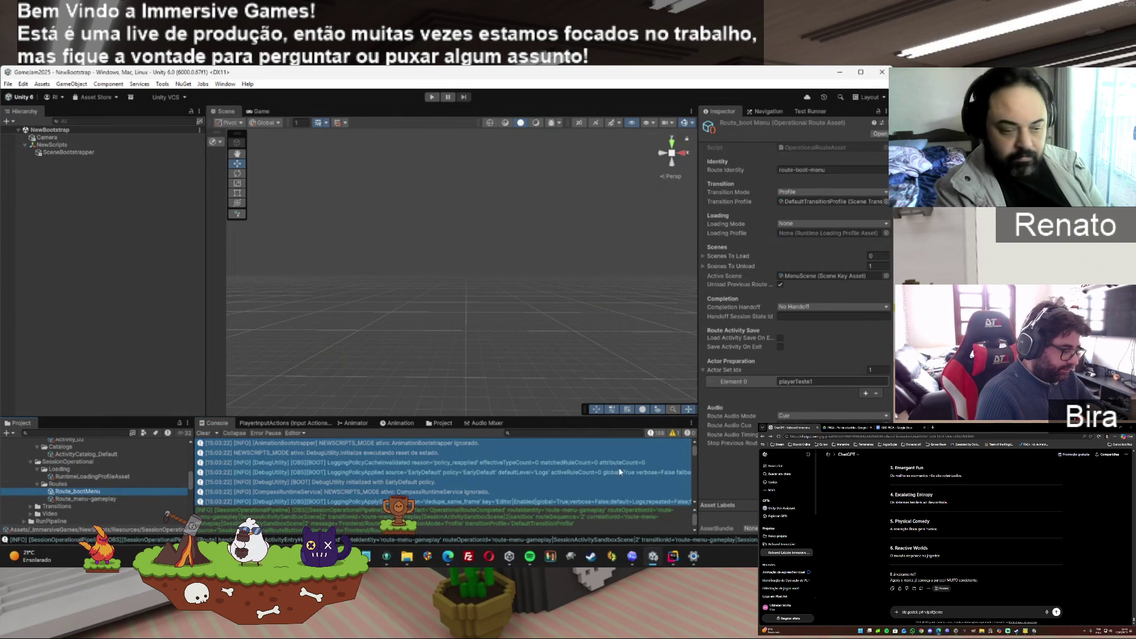
{"action": "left_click", "coordinate": [796, 381]}
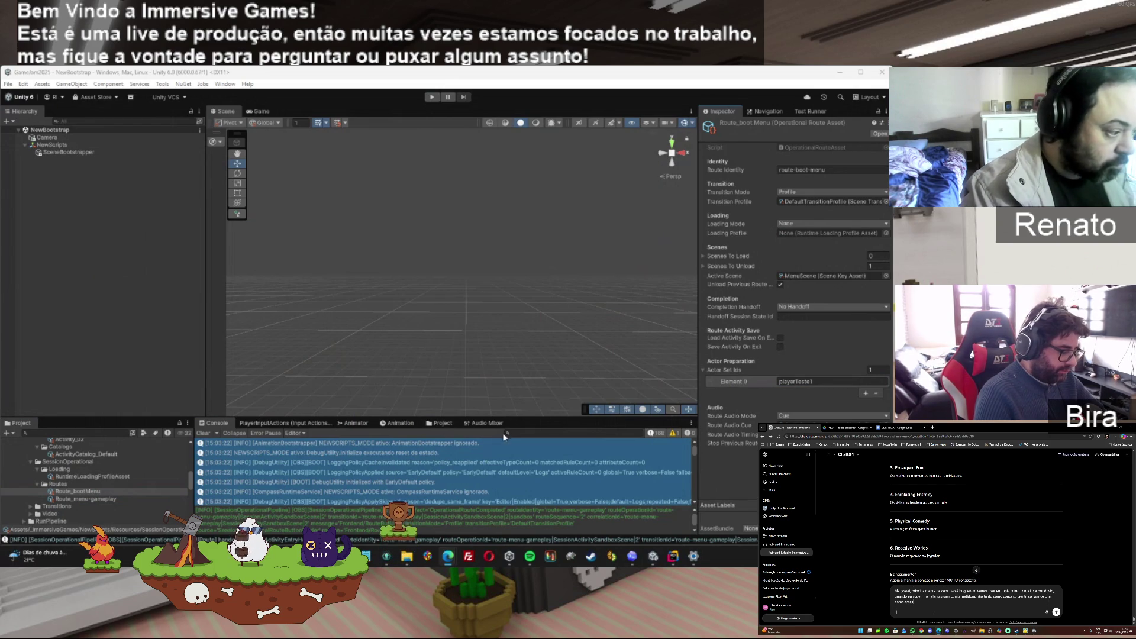
Filter the Console for playerTeste1, clear the filter again, and enter play mode
{"action": "left_click", "coordinate": [522, 431]}
{"action": "type", "text": "playerTeste1"}
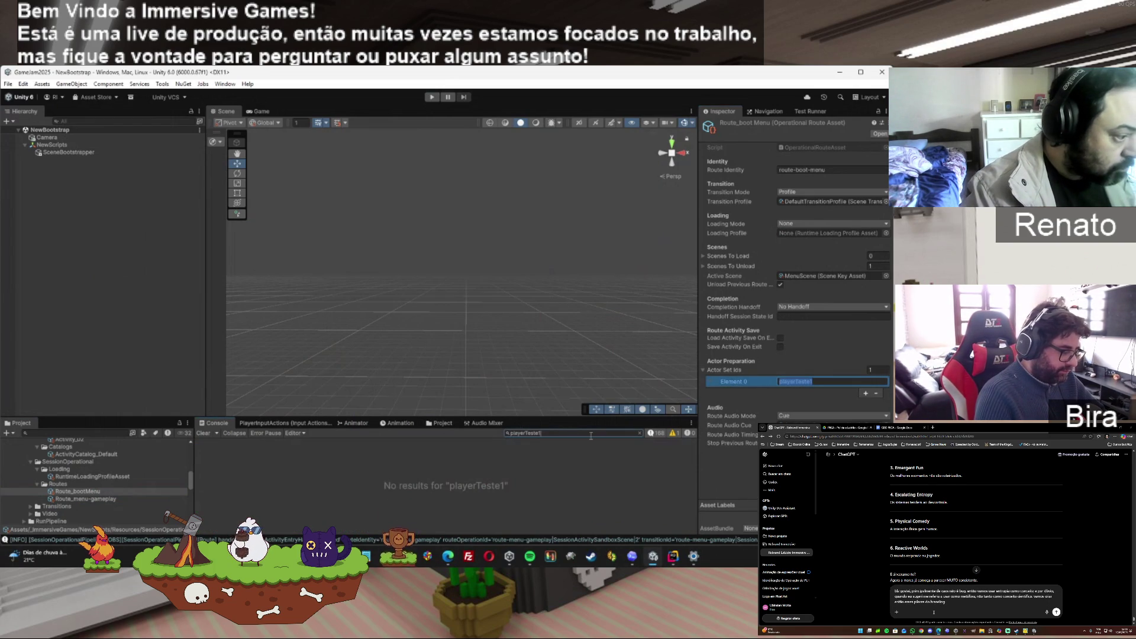
{"action": "double_click", "coordinate": [552, 433]}
{"action": "key", "text": "BackSpace"}
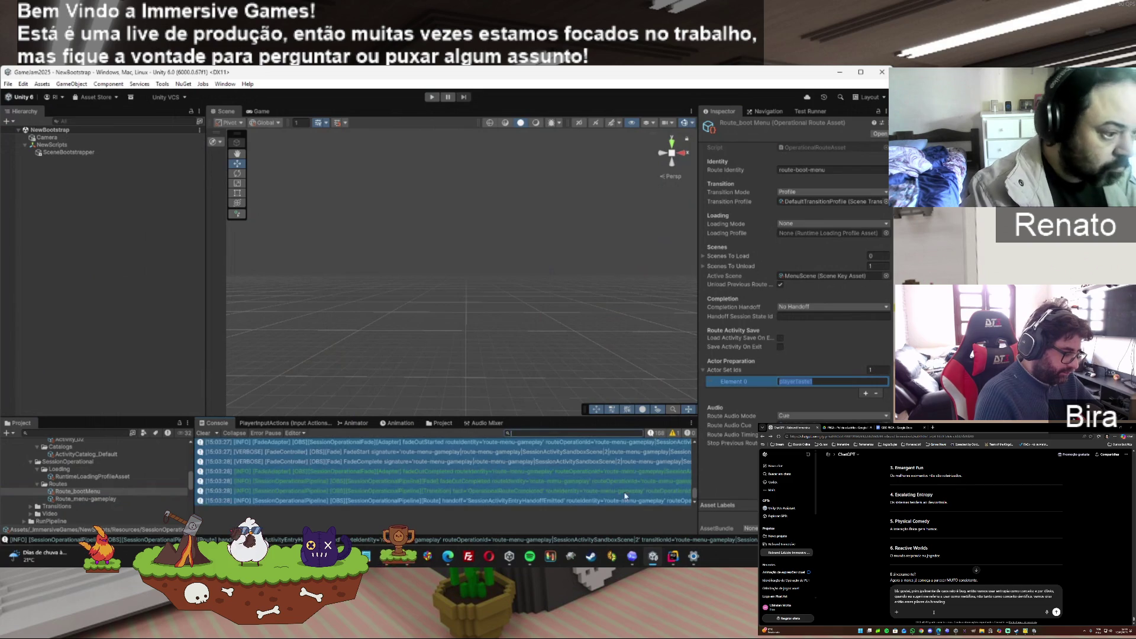
{"action": "left_click", "coordinate": [852, 382]}
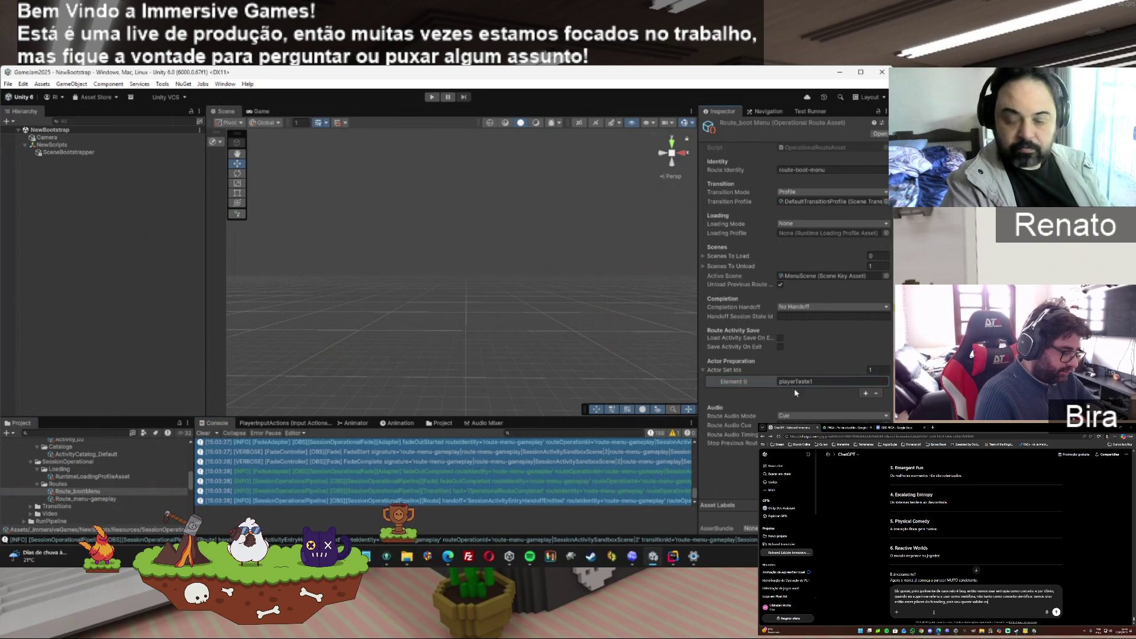
{"action": "left_click", "coordinate": [432, 97]}
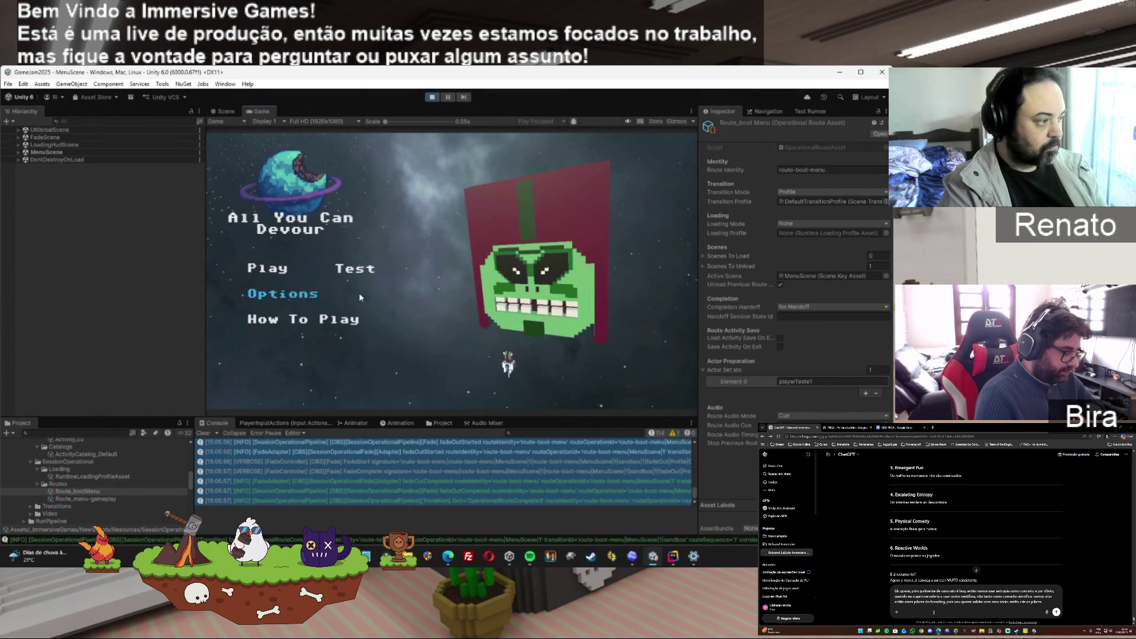
Start the Test route into the Session Activity sandbox, review the fade logs, then stop play mode
{"action": "left_click", "coordinate": [347, 275]}
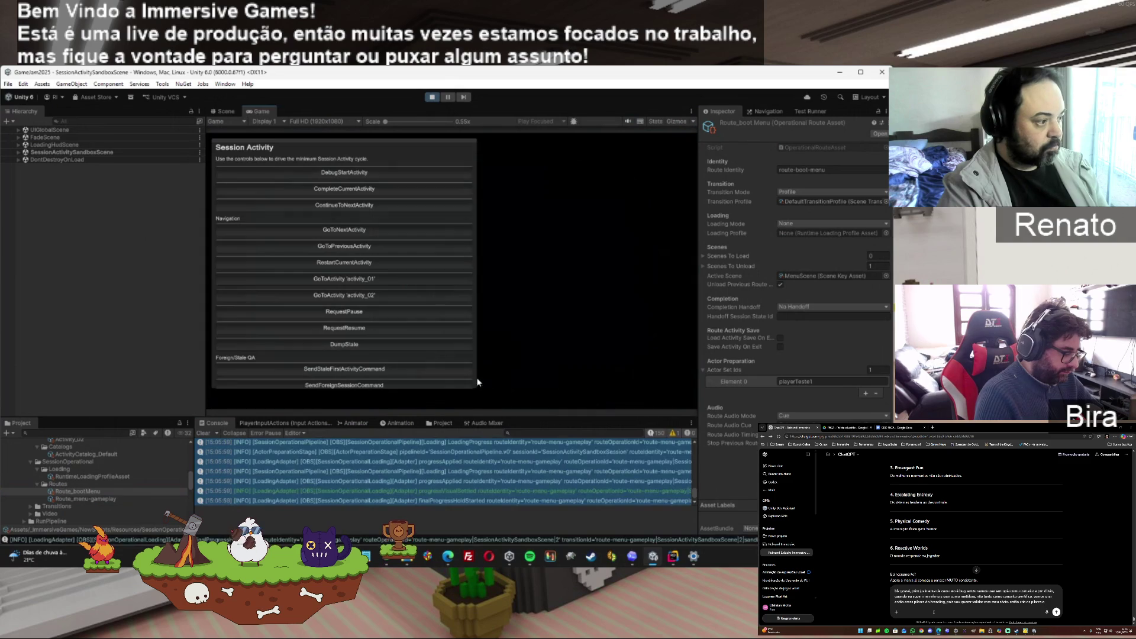
{"action": "left_click", "coordinate": [483, 462]}
{"action": "scroll", "coordinate": [532, 468], "scroll_direction": "up", "scroll_amount": 5}
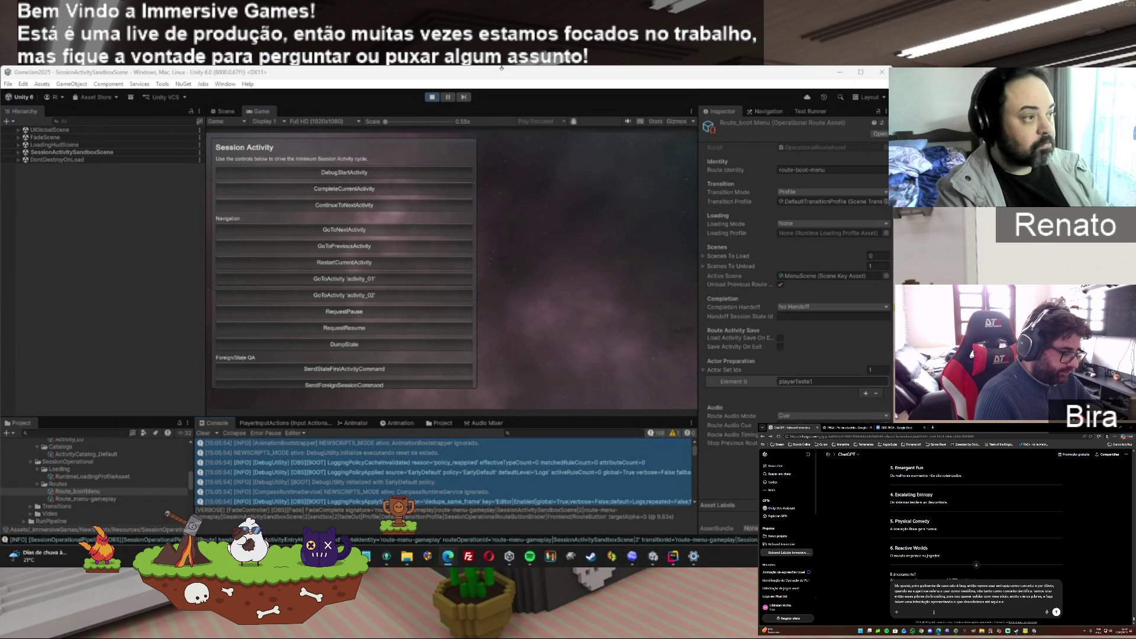
{"action": "left_click", "coordinate": [439, 97]}
{"action": "mouse_move", "coordinate": [448, 555]}
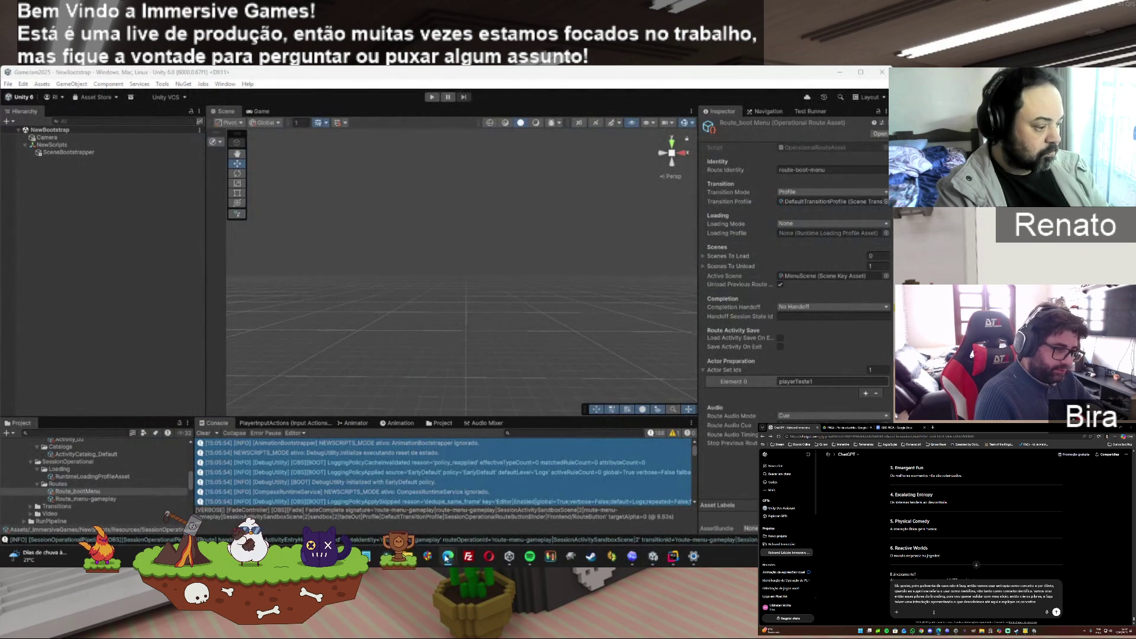
Paste the prepared Actor Preparation prompt into Codex and send it
{"action": "left_click", "coordinate": [632, 556]}
{"action": "right_click", "coordinate": [479, 499]}
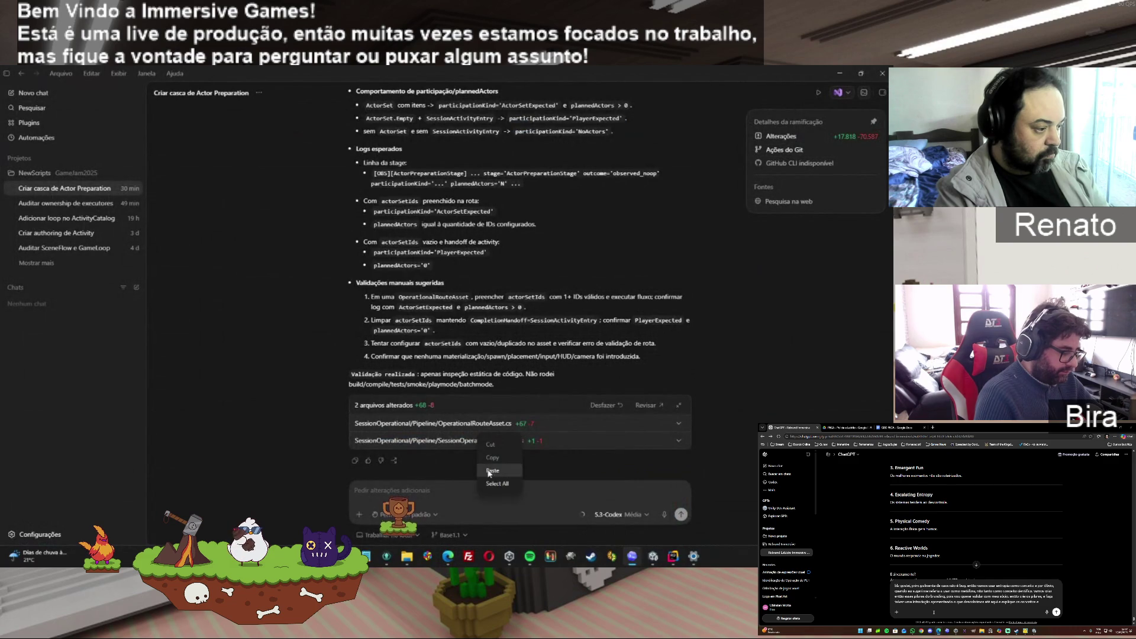
{"action": "left_click", "coordinate": [492, 471]}
{"action": "left_click", "coordinate": [681, 515]}
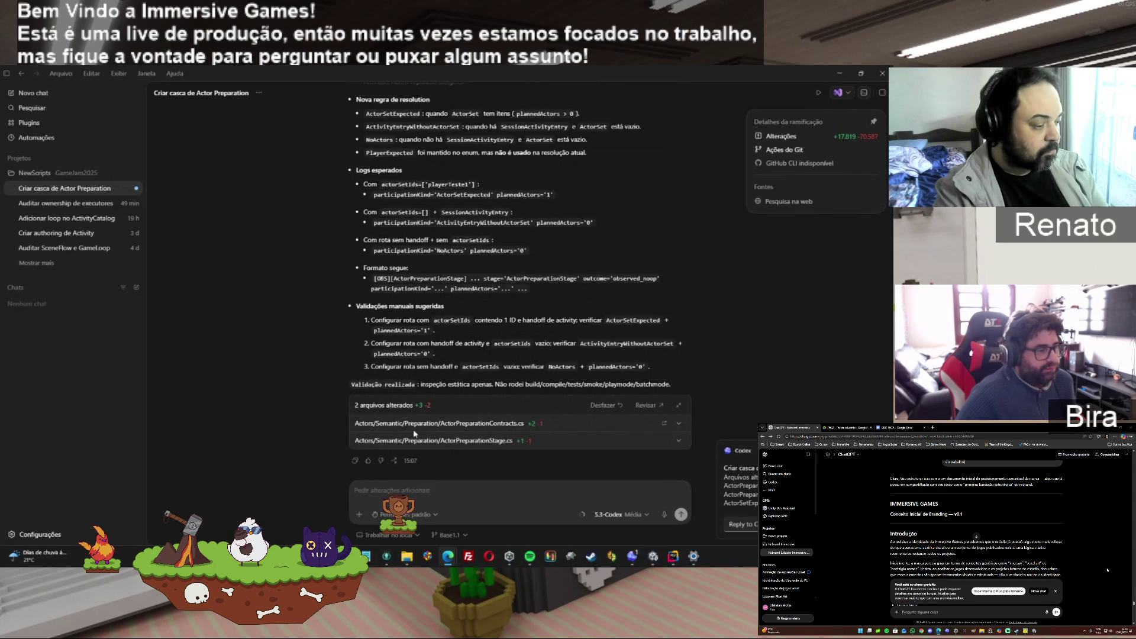
Copy Codex's reply on the ActorPreparationContracts.cs and ActorPreparationStage.cs changes and return to Unity
{"action": "left_click", "coordinate": [355, 461]}
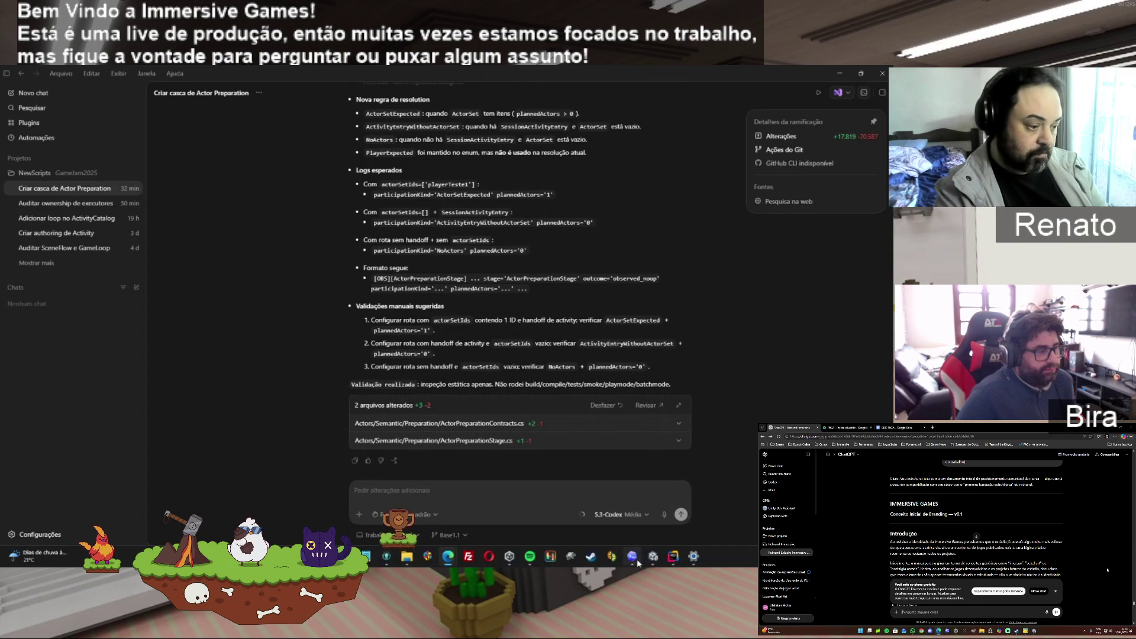
{"action": "mouse_move", "coordinate": [637, 564]}
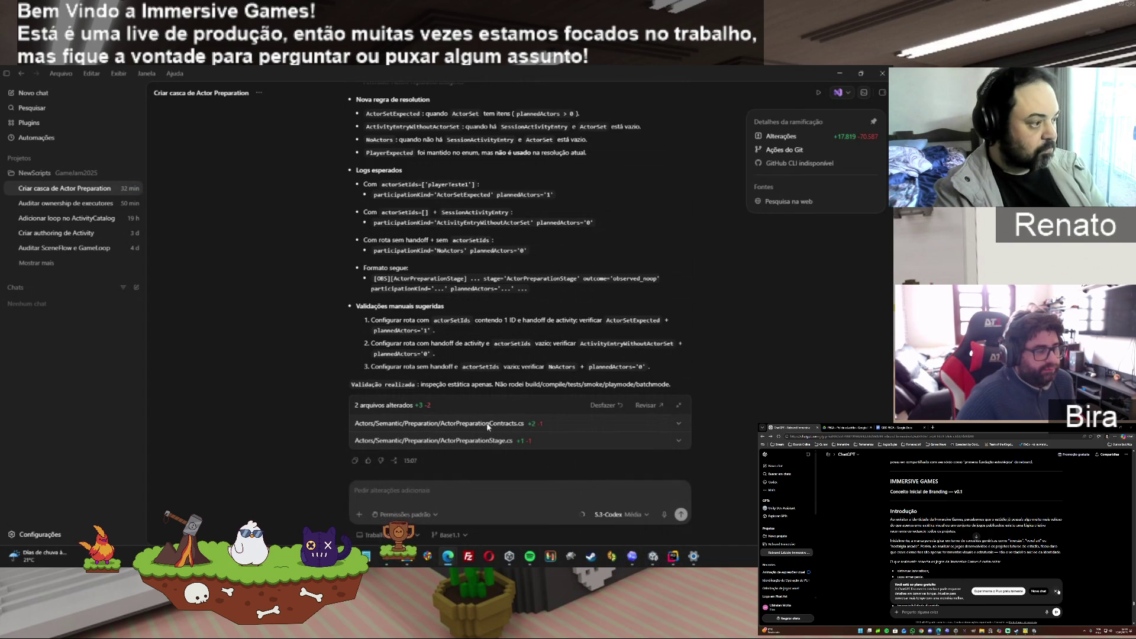
{"action": "key", "text": "alt+Tab"}
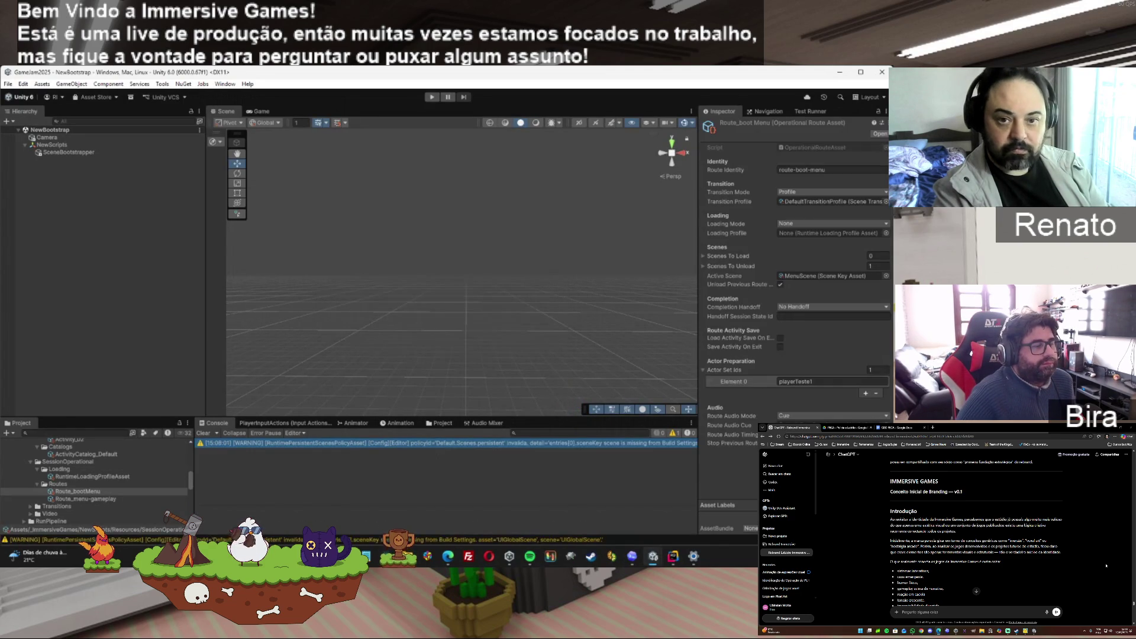
Play the game, launch the Test route, check the FadeStart log, then stop play mode
{"action": "left_click", "coordinate": [432, 98]}
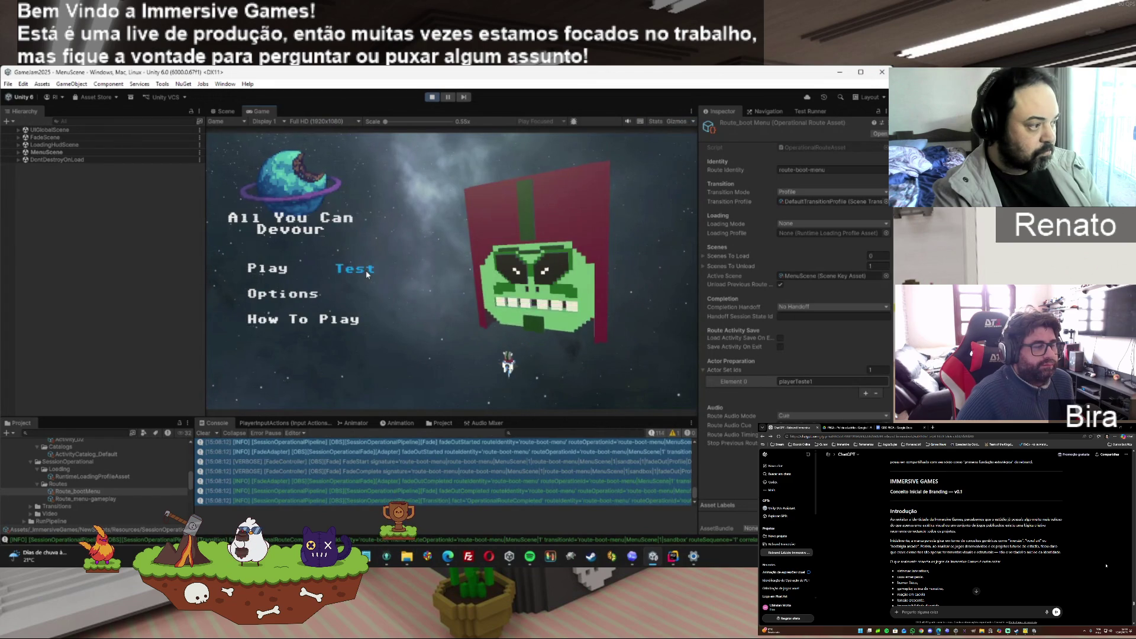
{"action": "left_click", "coordinate": [368, 275]}
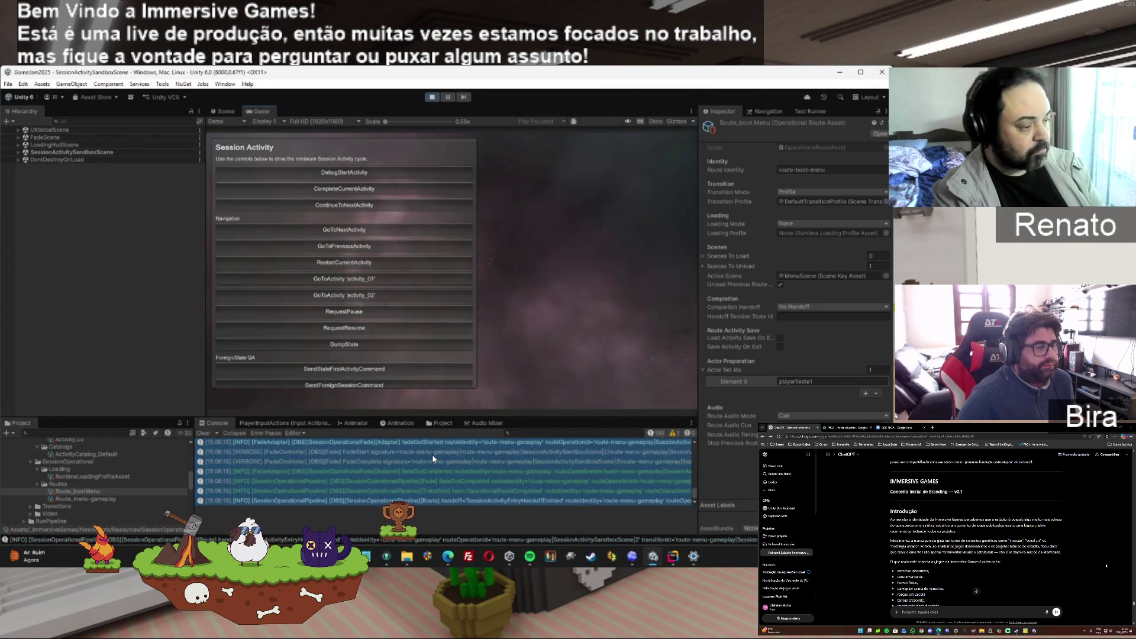
{"action": "left_click", "coordinate": [432, 453]}
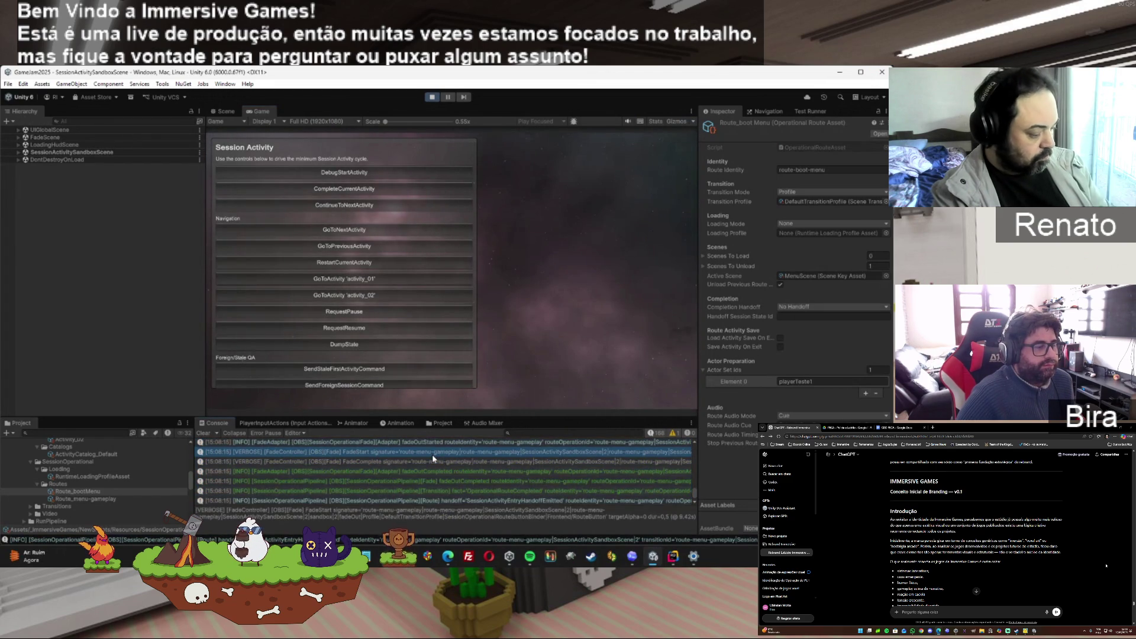
{"action": "scroll", "coordinate": [432, 454], "scroll_direction": "up", "scroll_amount": 10}
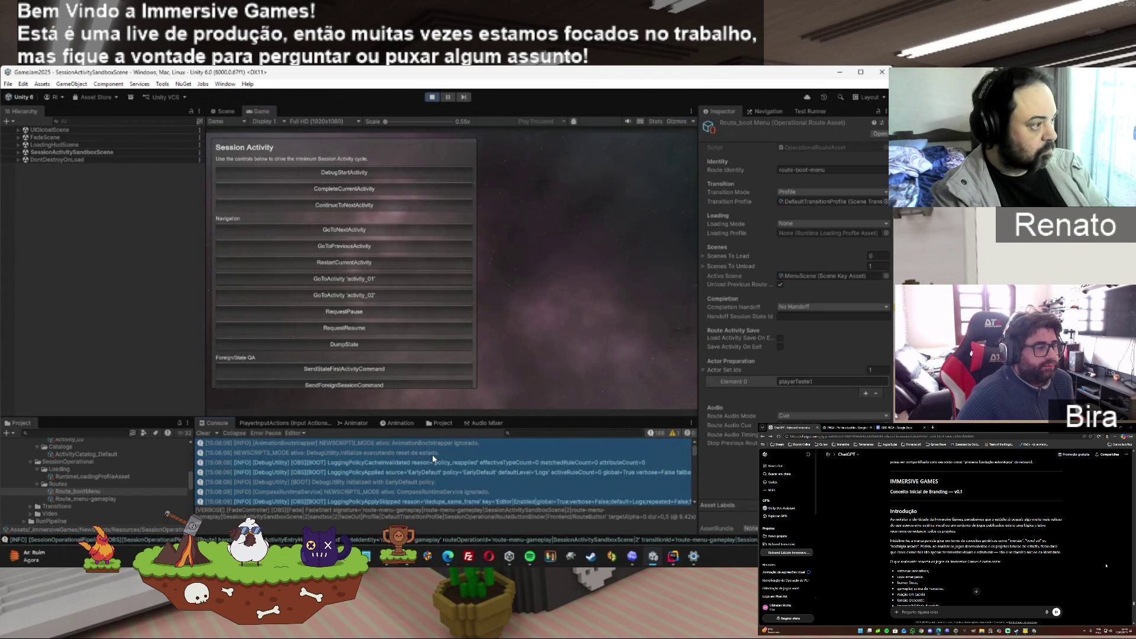
{"action": "left_click", "coordinate": [432, 99]}
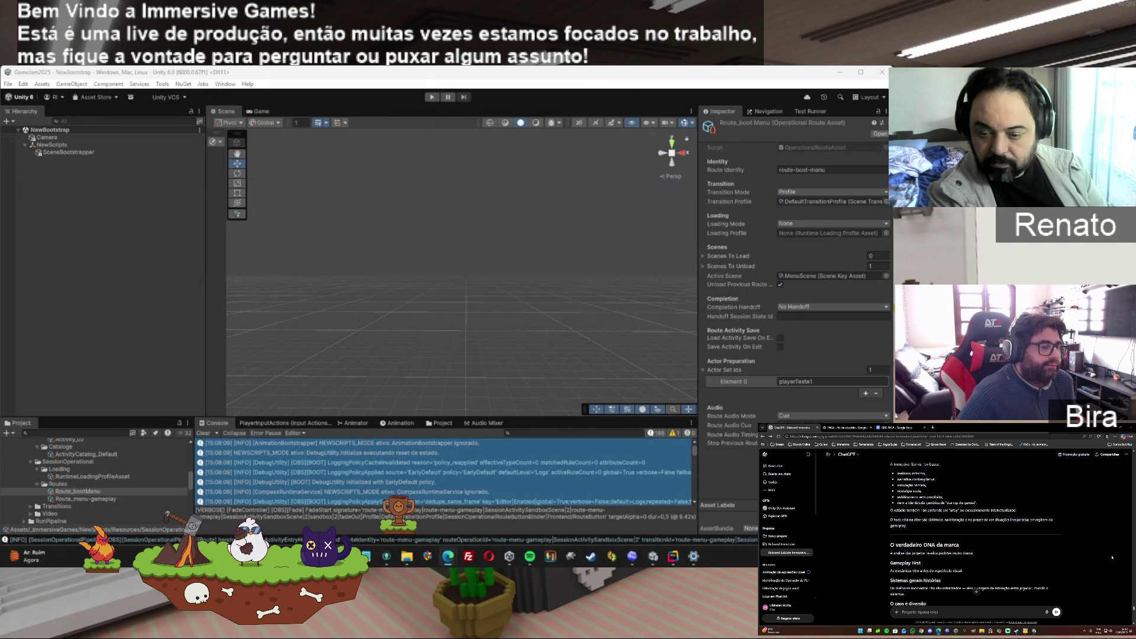
{"action": "left_click", "coordinate": [801, 382]}
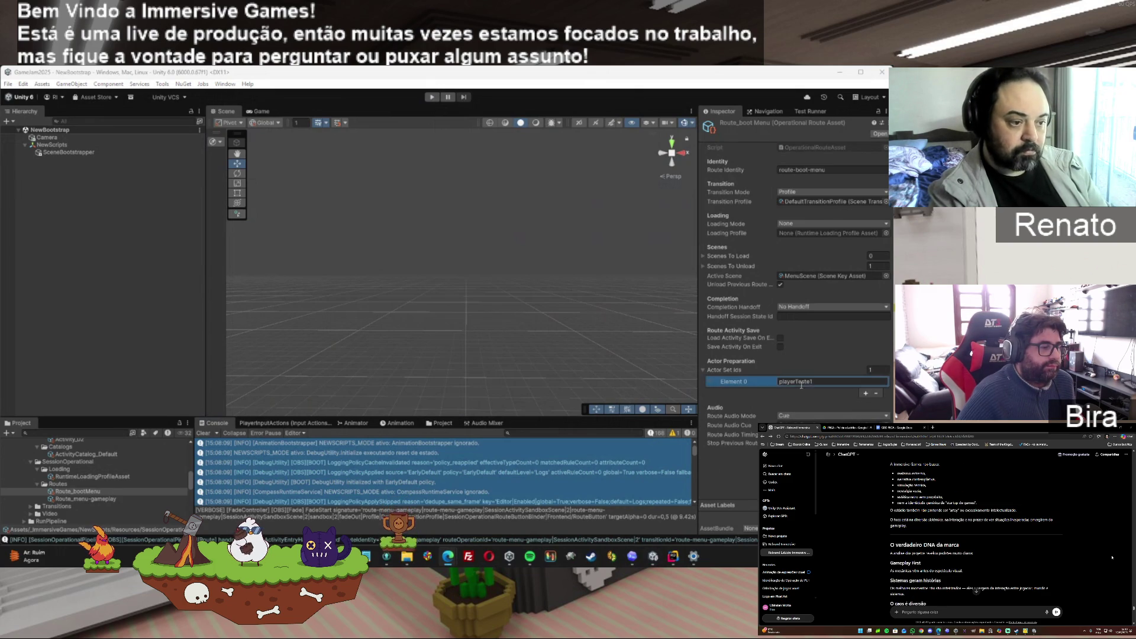
Clear playerTeste1 and remove Element 0 from Route_bootMenu's Actor Set Ids
{"action": "left_click", "coordinate": [799, 170]}
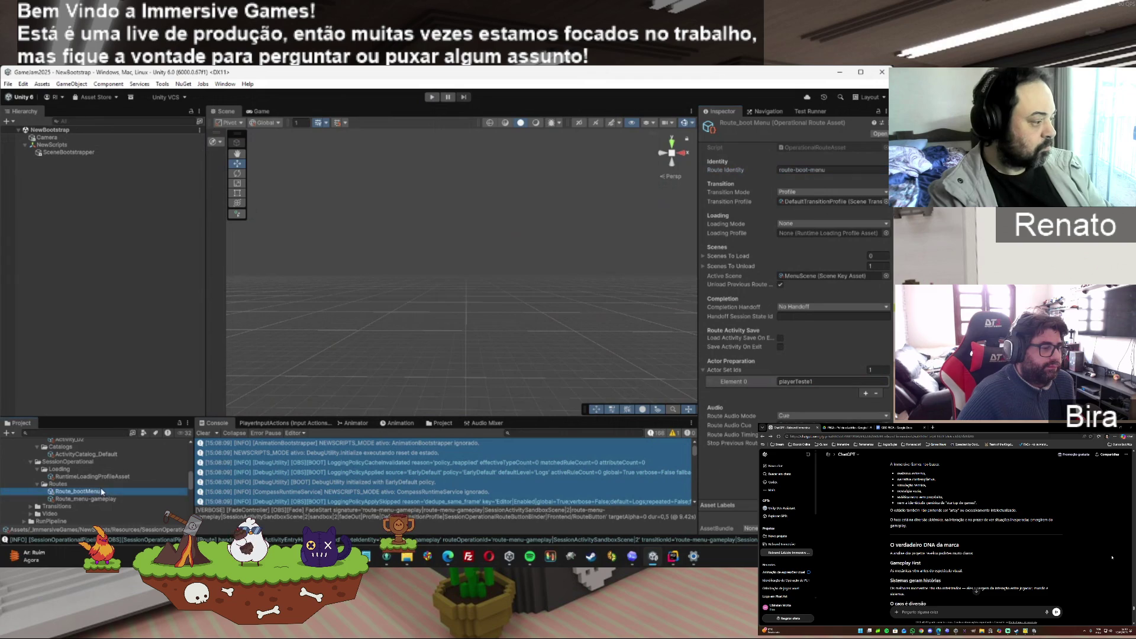
{"action": "left_click", "coordinate": [819, 381]}
{"action": "key", "text": "ctrl+a"}
{"action": "key", "text": "ctrl+c"}
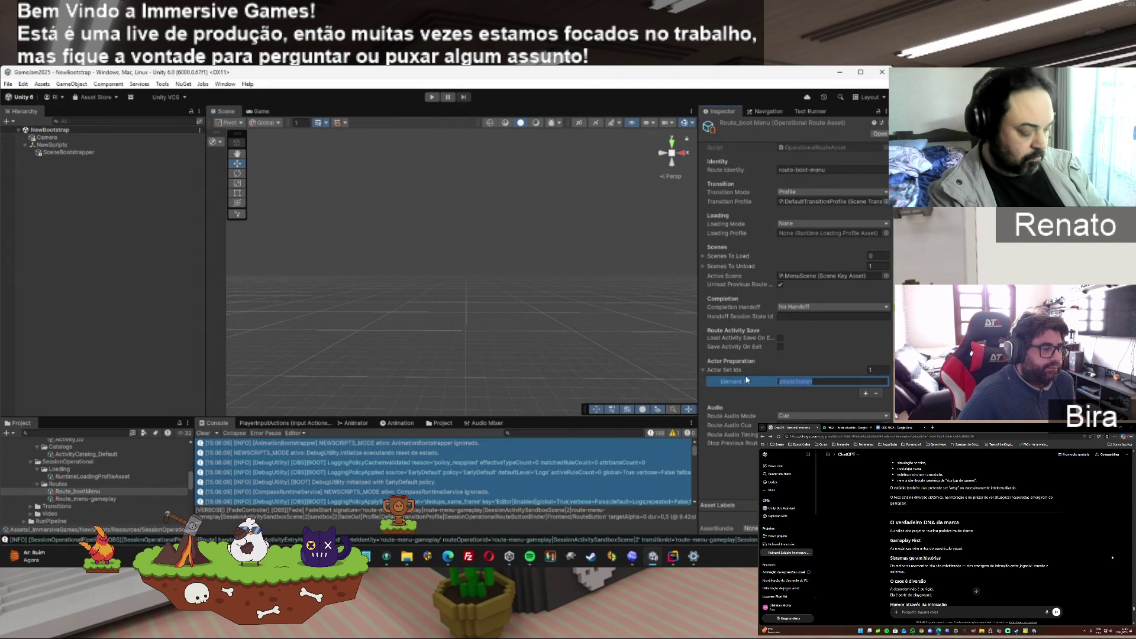
{"action": "key", "text": "BackSpace"}
{"action": "left_click", "coordinate": [876, 393]}
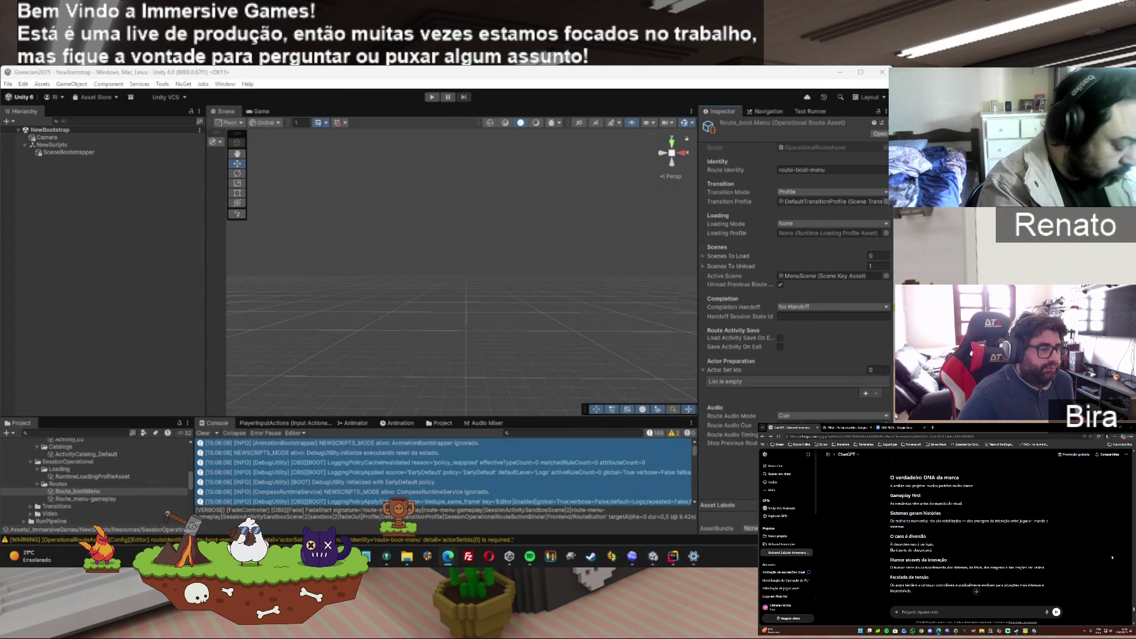
Add playerTeste1 as Route_menu-gameplay's actor set id, then start play mode with Ctrl+P
{"action": "left_click", "coordinate": [86, 499]}
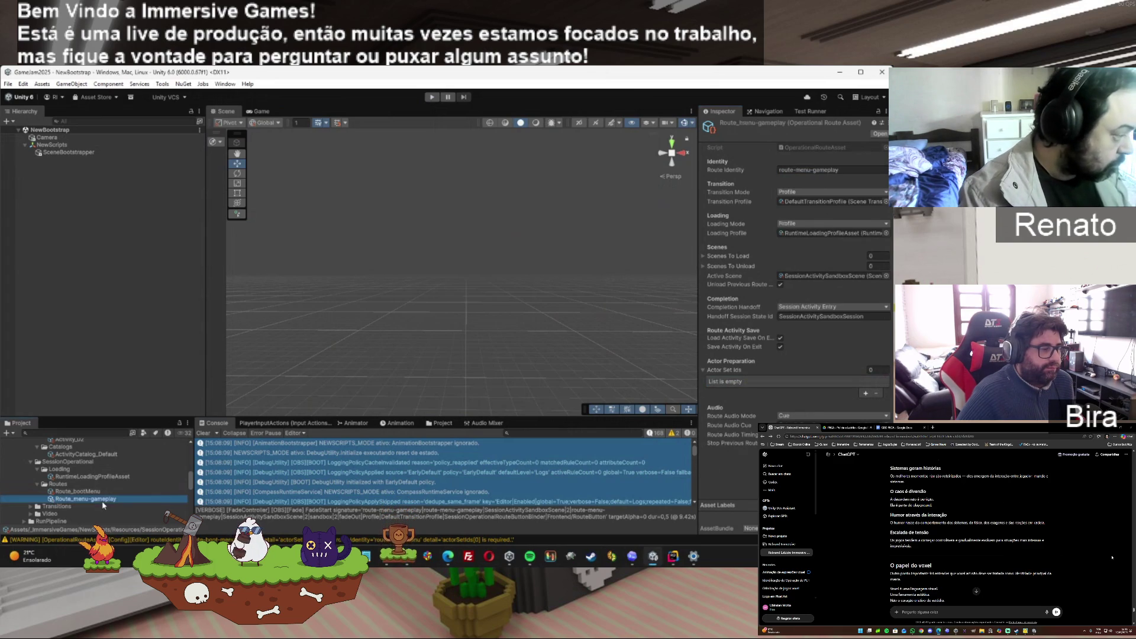
{"action": "left_click", "coordinate": [866, 393]}
{"action": "left_click", "coordinate": [795, 381]}
{"action": "key", "text": "ctrl+v"}
{"action": "key", "text": "Return"}
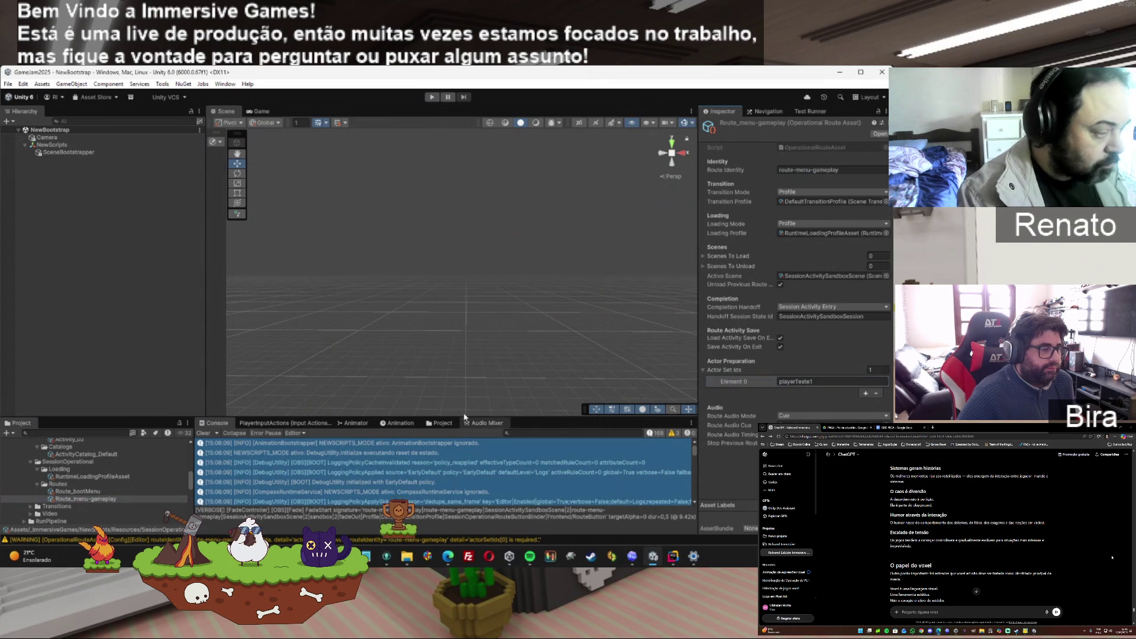
{"action": "key", "text": "ctrl+p"}
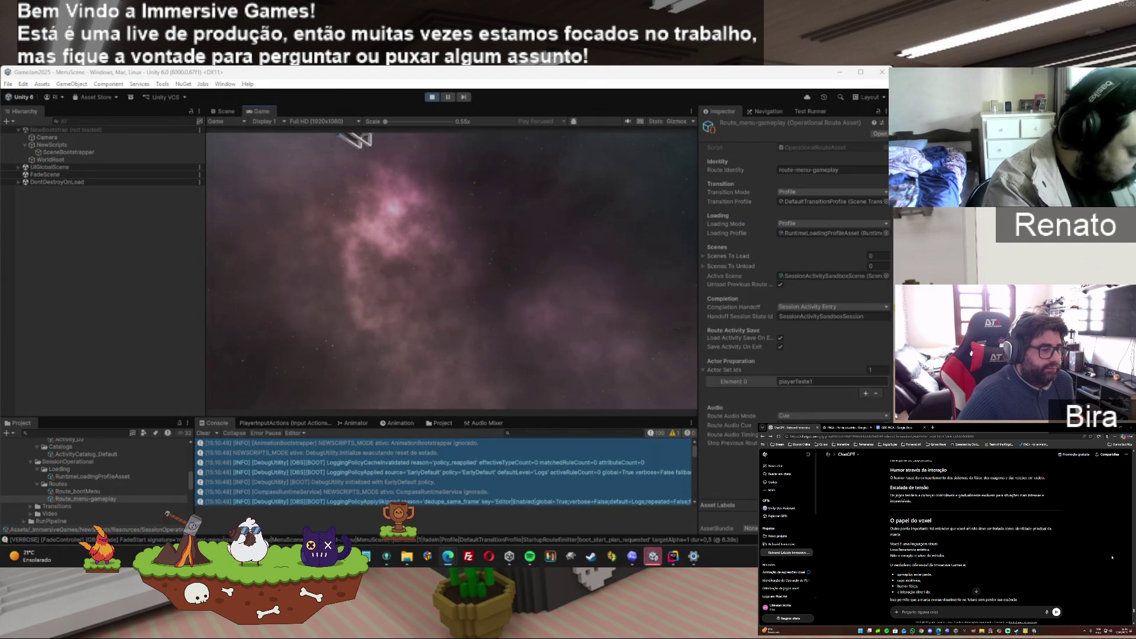
Scroll while the game loads MenuScene with the All You Can Devour main menu
{"action": "scroll", "coordinate": [1112, 558], "scroll_direction": "down", "scroll_amount": 3}
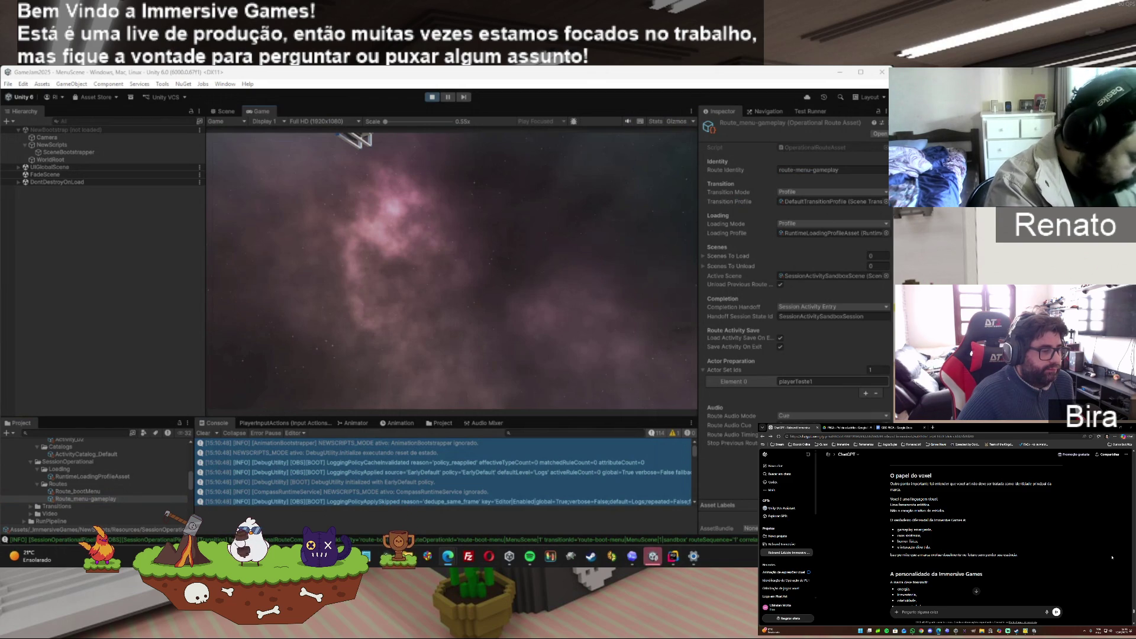
{"action": "scroll", "coordinate": [1112, 558], "scroll_direction": "down", "scroll_amount": 1}
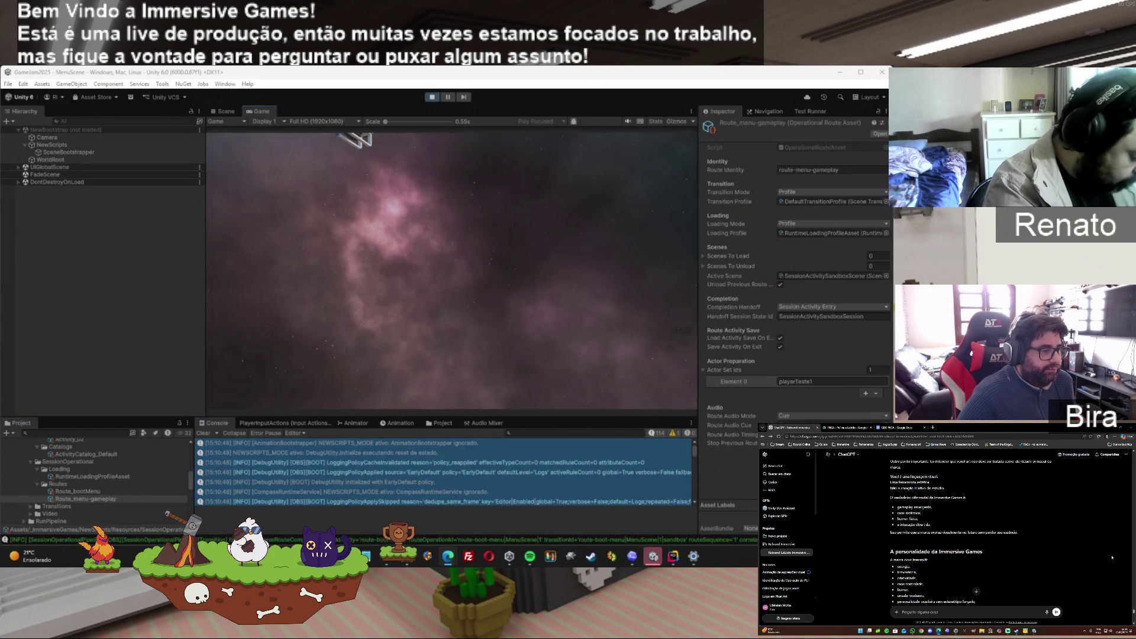
{"action": "scroll", "coordinate": [1112, 558], "scroll_direction": "down", "scroll_amount": 1}
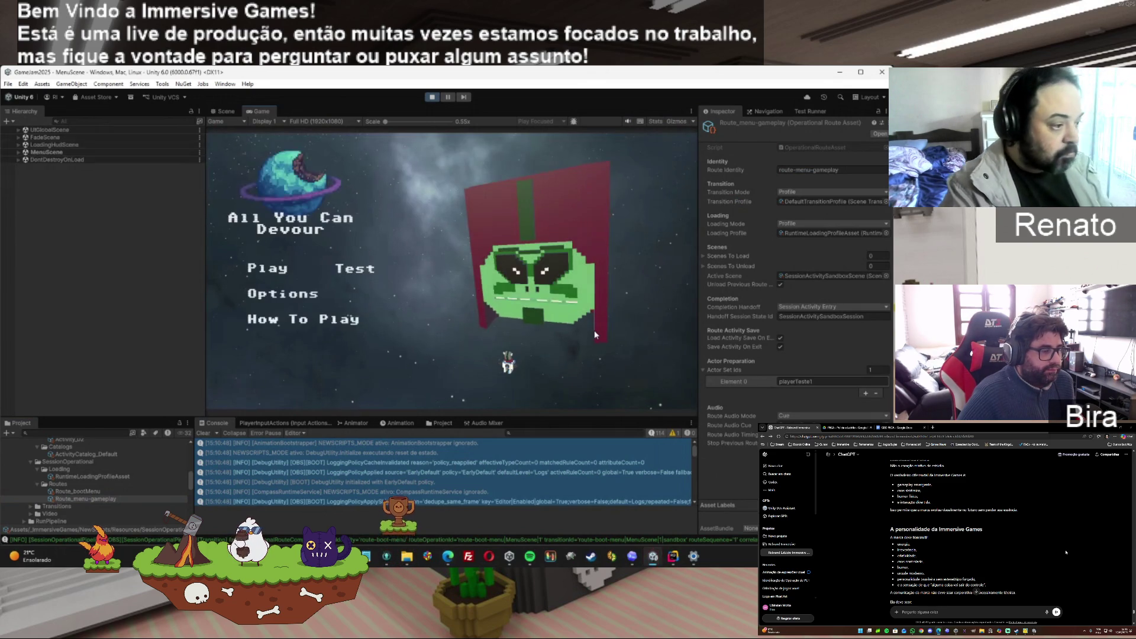
Open Test to load the Session Activity sandbox, review the Console logs, then stop play mode
{"action": "left_click", "coordinate": [357, 266]}
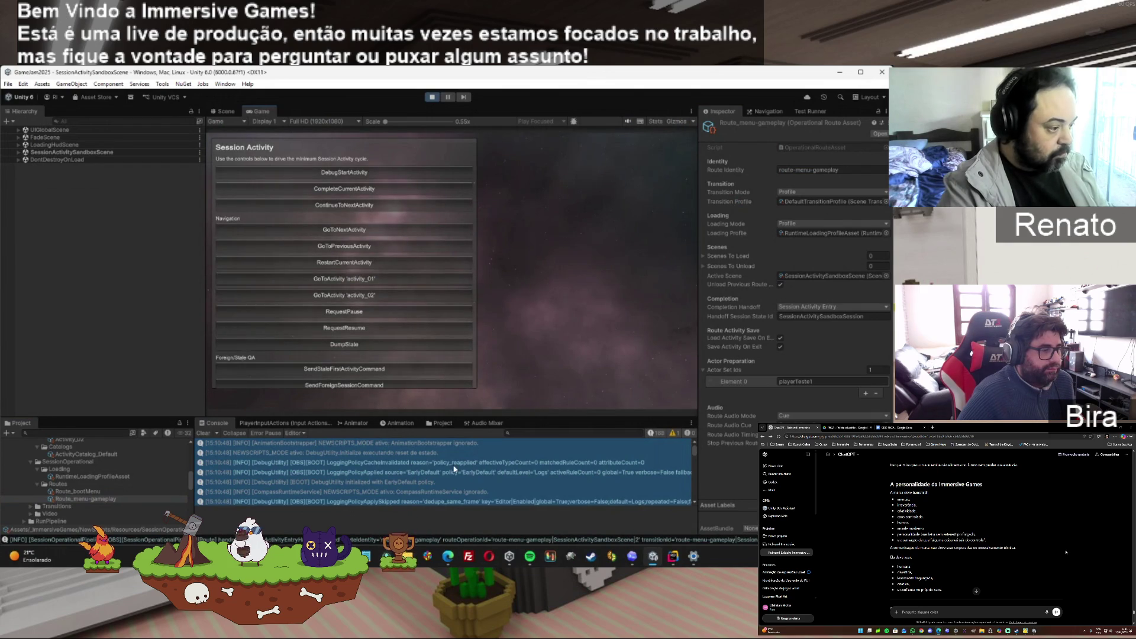
{"action": "left_click", "coordinate": [413, 462]}
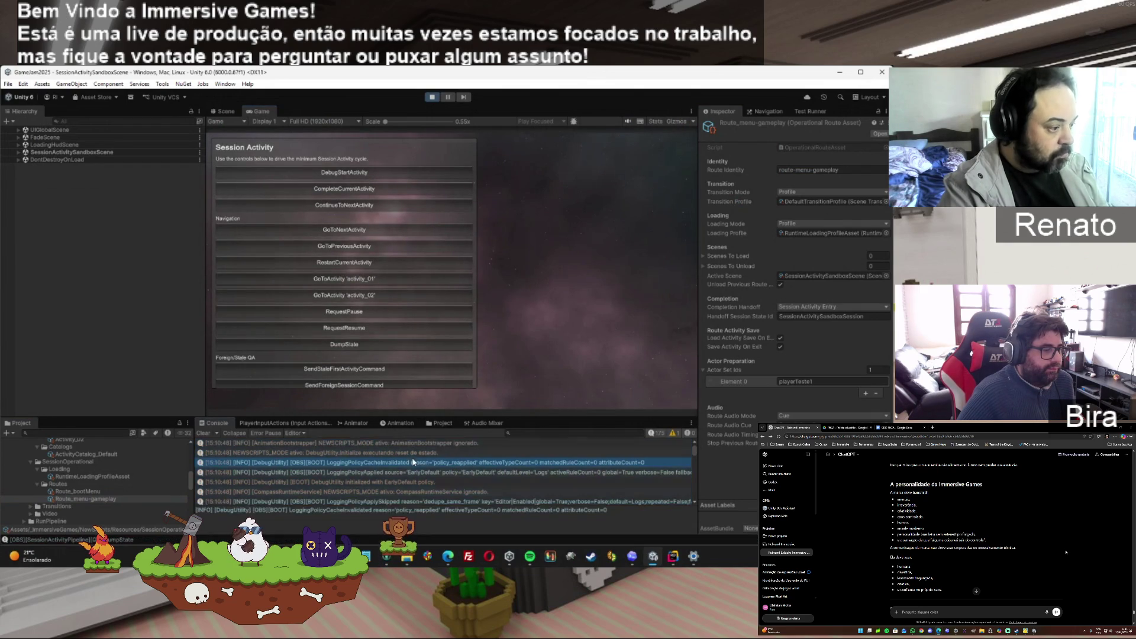
{"action": "key", "text": "ctrl+a"}
{"action": "scroll", "coordinate": [1066, 552], "scroll_direction": "down", "scroll_amount": 3}
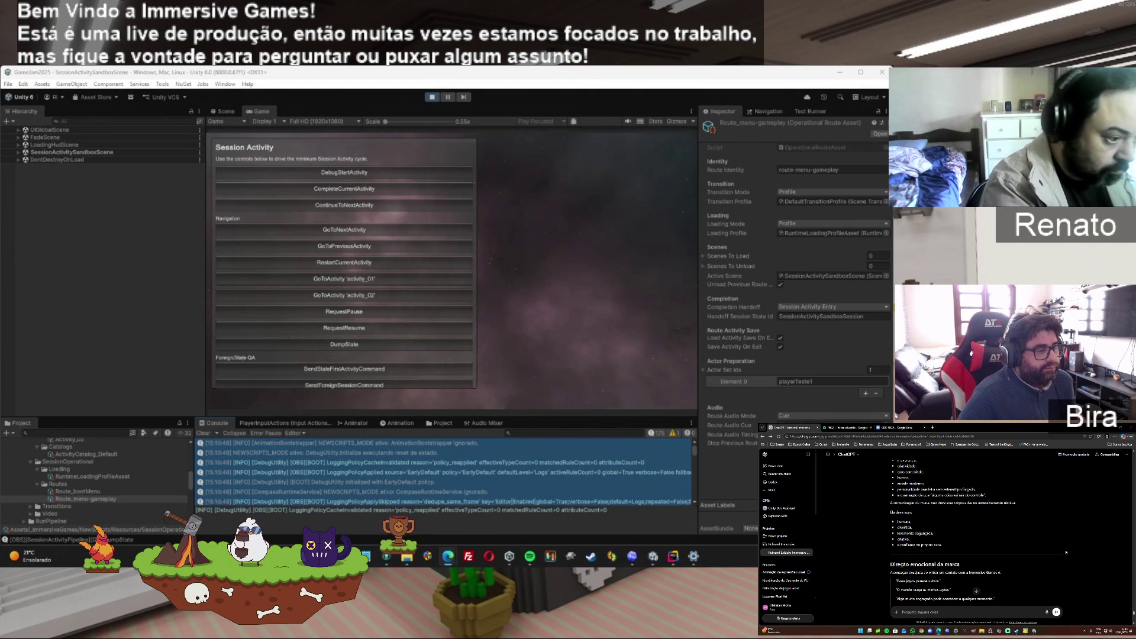
{"action": "scroll", "coordinate": [1066, 552], "scroll_direction": "down", "scroll_amount": 1}
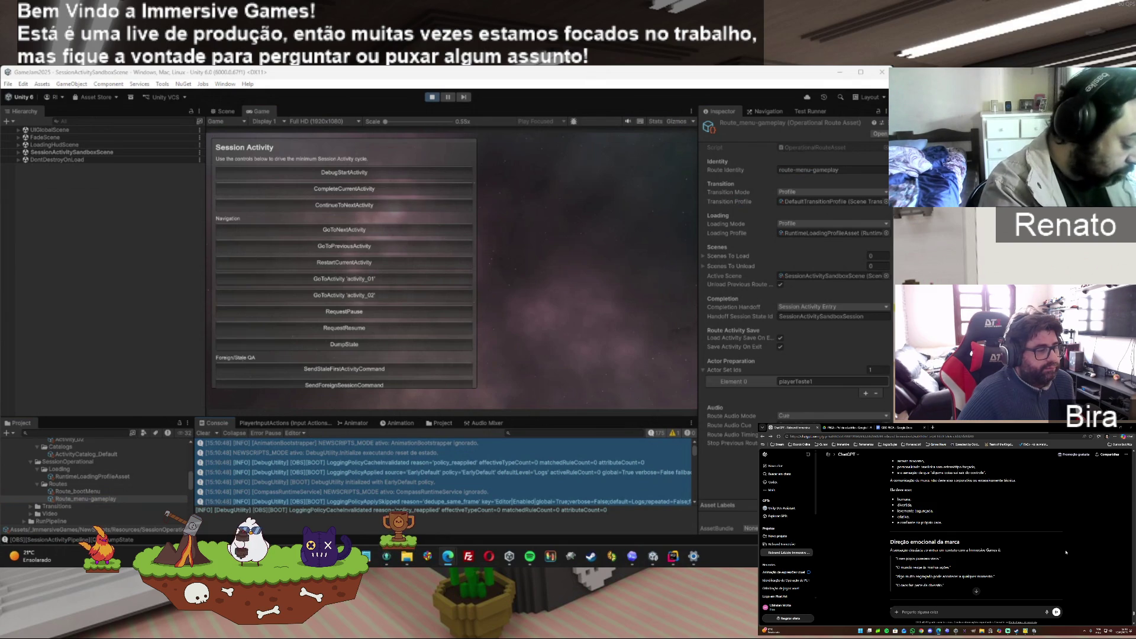
{"action": "scroll", "coordinate": [1066, 552], "scroll_direction": "down", "scroll_amount": 2}
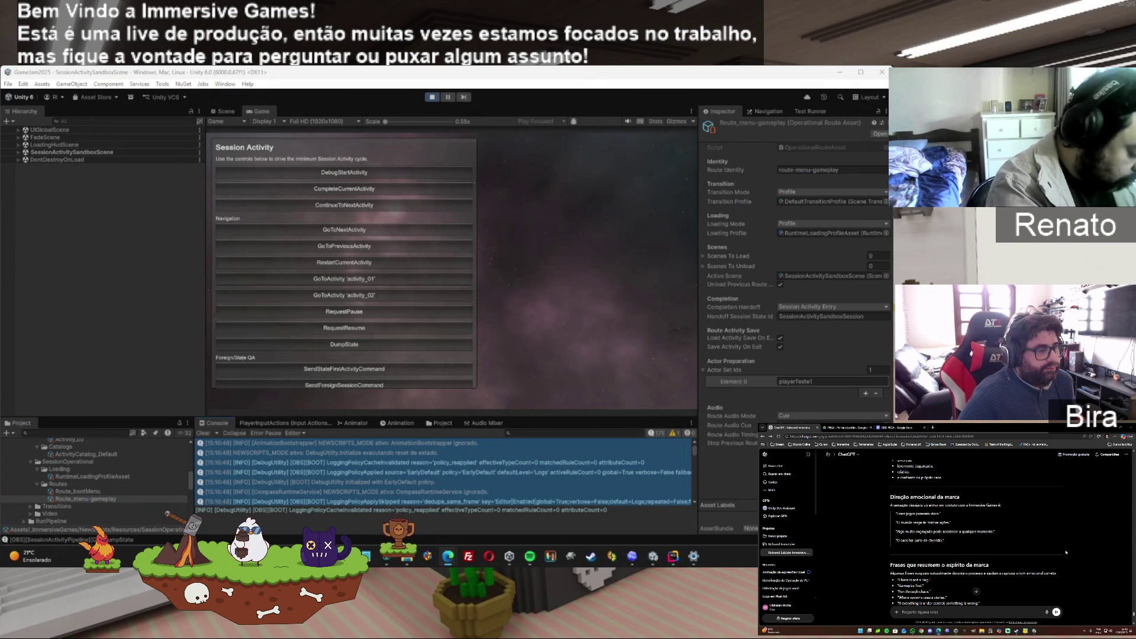
{"action": "left_click", "coordinate": [429, 98]}
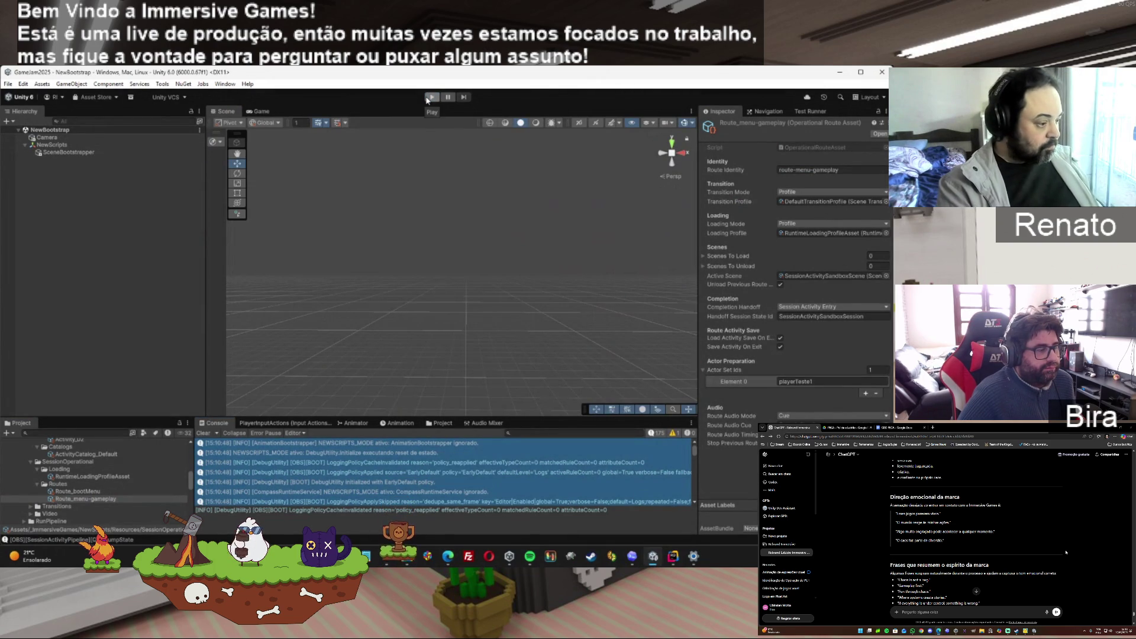
{"action": "left_click", "coordinate": [797, 382]}
{"action": "left_click", "coordinate": [547, 432]}
{"action": "key", "text": "ctrl+v"}
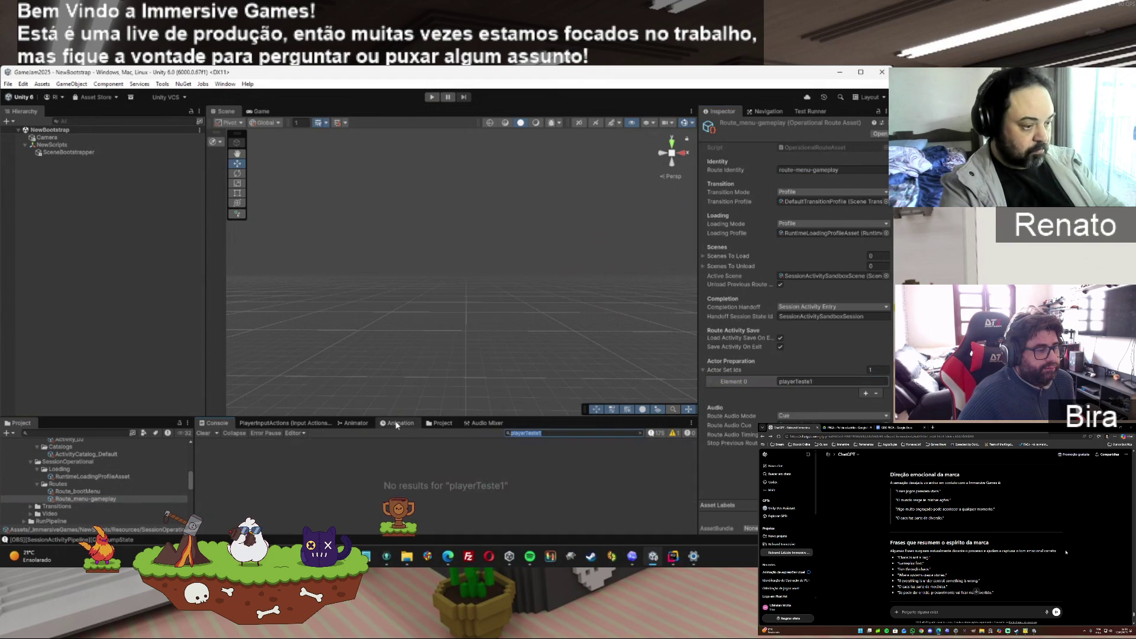
{"action": "key", "text": "ctrl+a"}
{"action": "key", "text": "BackSpace"}
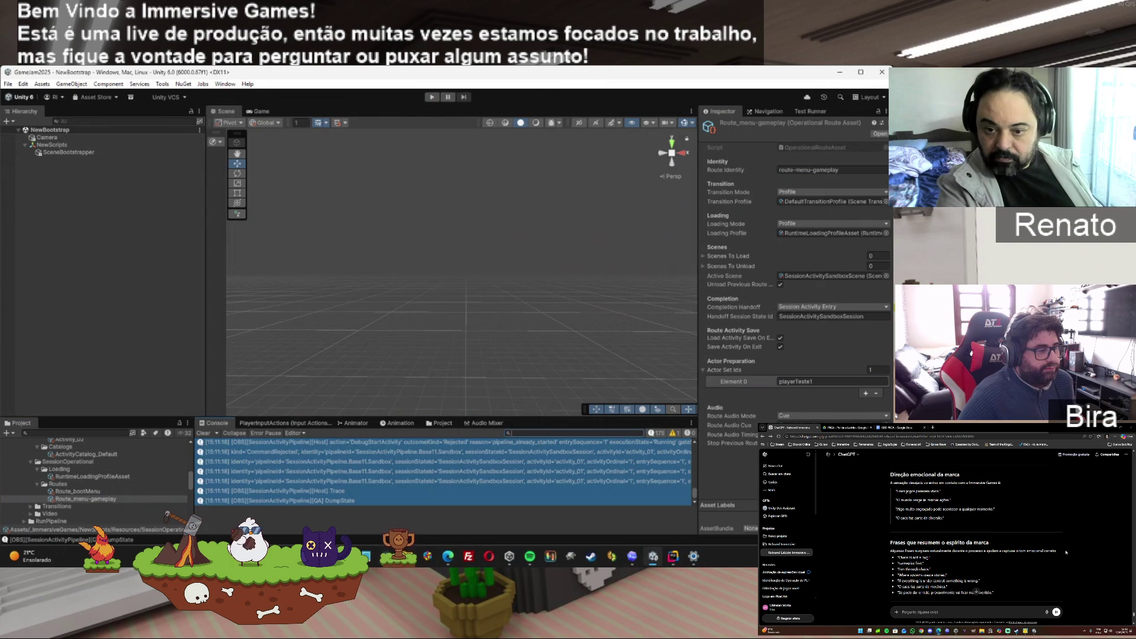
Scroll through the brand pillars reply down to Conclusão and copy the whole reply
{"action": "scroll", "coordinate": [1066, 552], "scroll_direction": "down", "scroll_amount": 1}
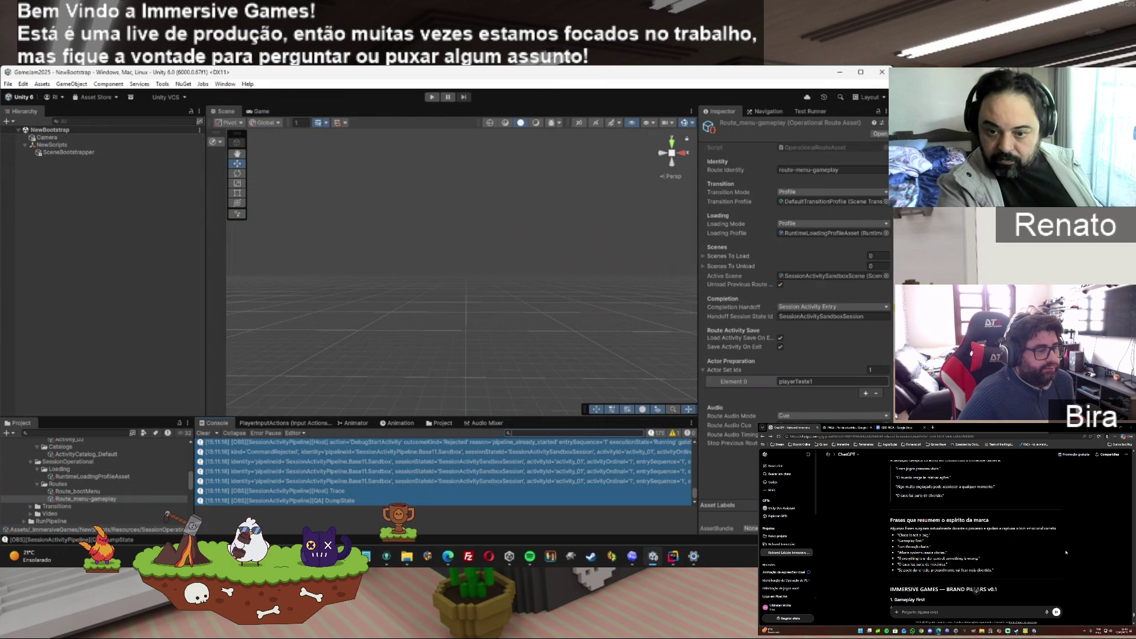
{"action": "scroll", "coordinate": [1066, 552], "scroll_direction": "down", "scroll_amount": 1}
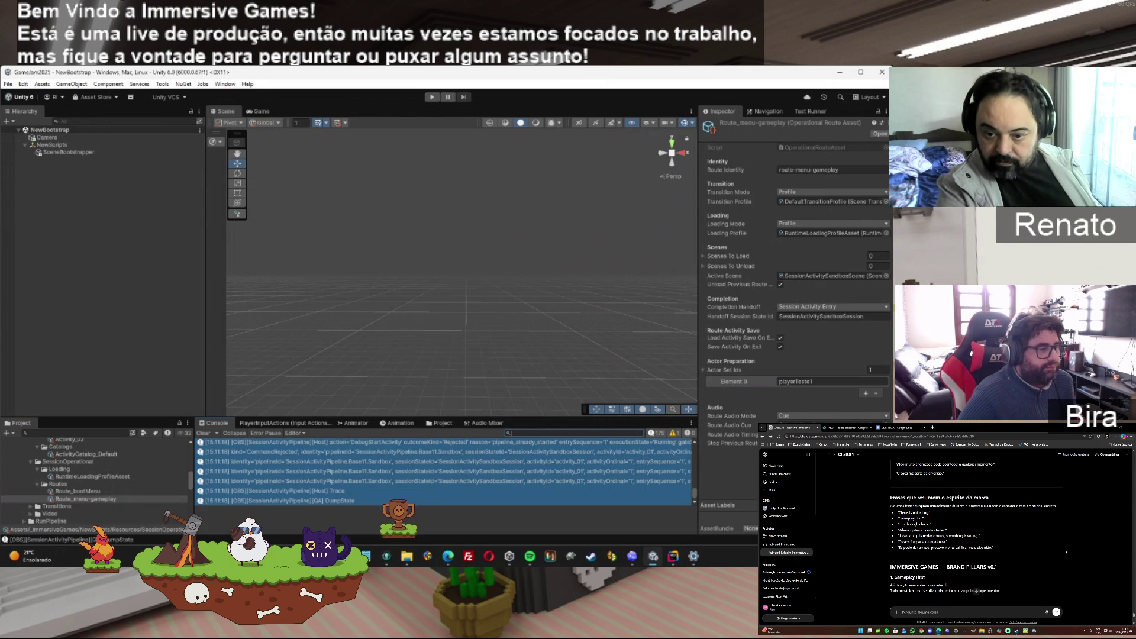
{"action": "scroll", "coordinate": [1066, 552], "scroll_direction": "down", "scroll_amount": 2}
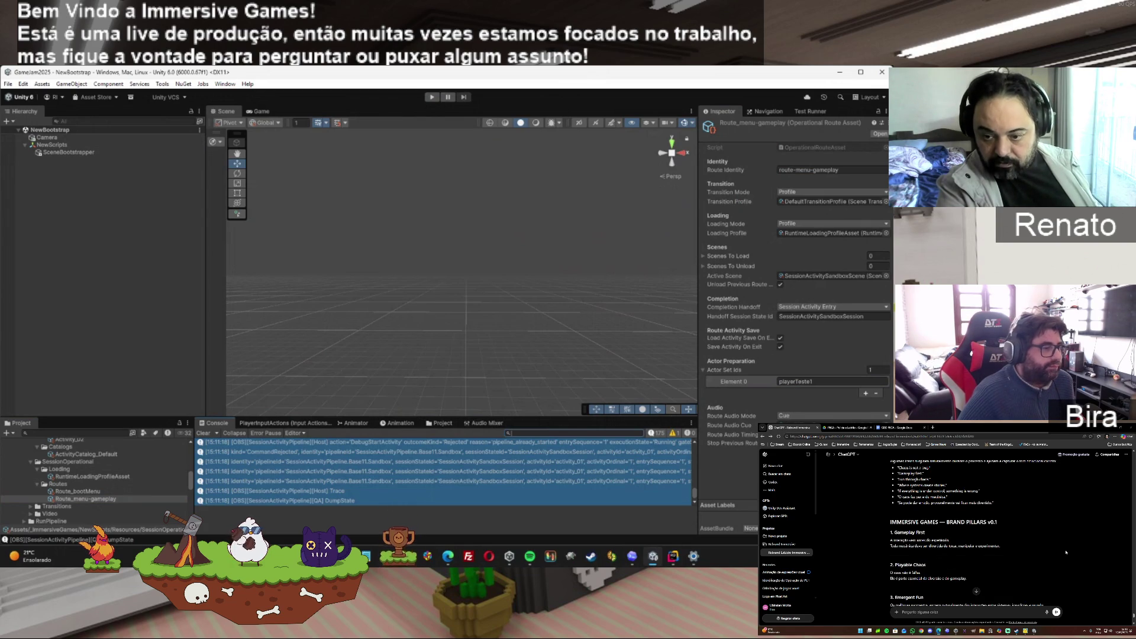
{"action": "scroll", "coordinate": [1066, 552], "scroll_direction": "down", "scroll_amount": 2}
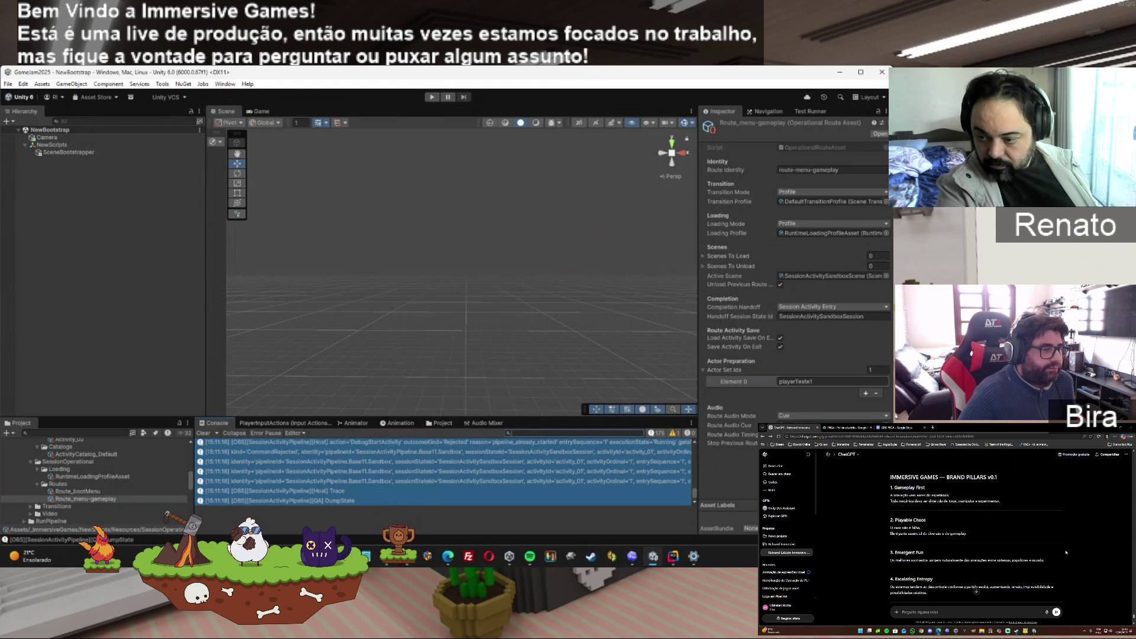
{"action": "scroll", "coordinate": [1066, 552], "scroll_direction": "down", "scroll_amount": 3}
{"action": "left_click", "coordinate": [1066, 553]}
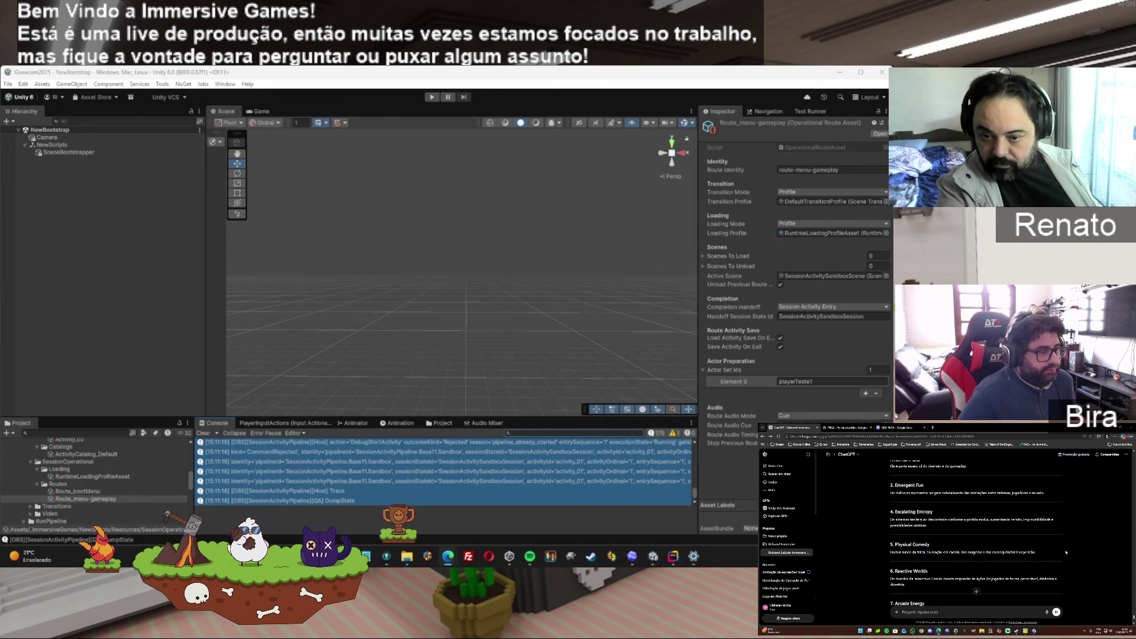
{"action": "scroll", "coordinate": [1066, 552], "scroll_direction": "down", "scroll_amount": 2}
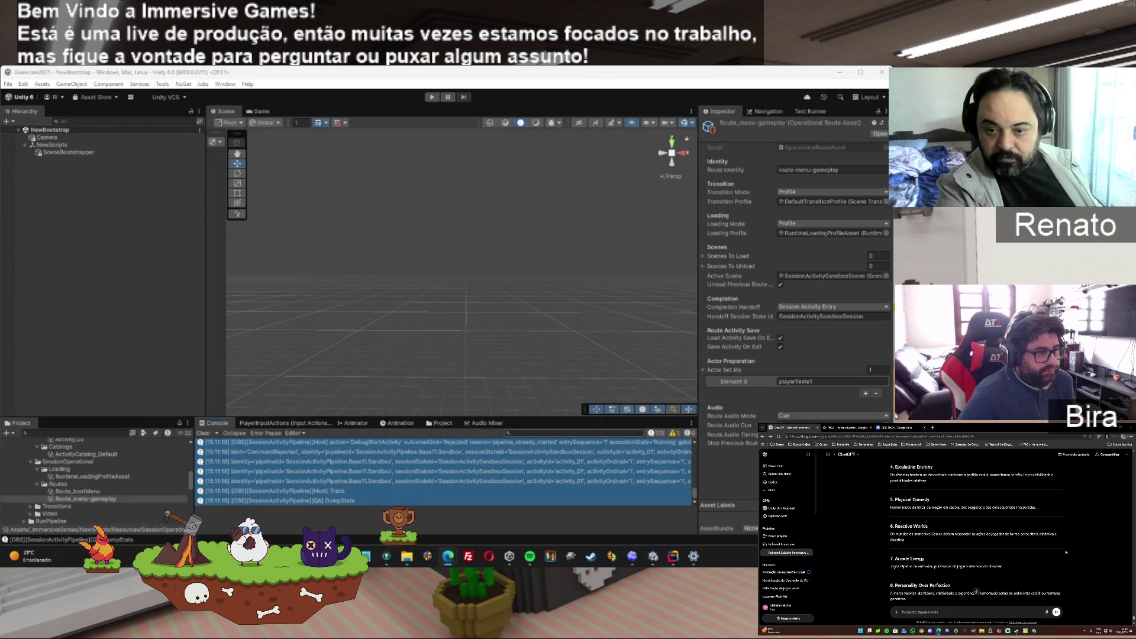
{"action": "scroll", "coordinate": [1066, 552], "scroll_direction": "down", "scroll_amount": 1}
{"action": "scroll", "coordinate": [1066, 552], "scroll_direction": "down", "scroll_amount": 2}
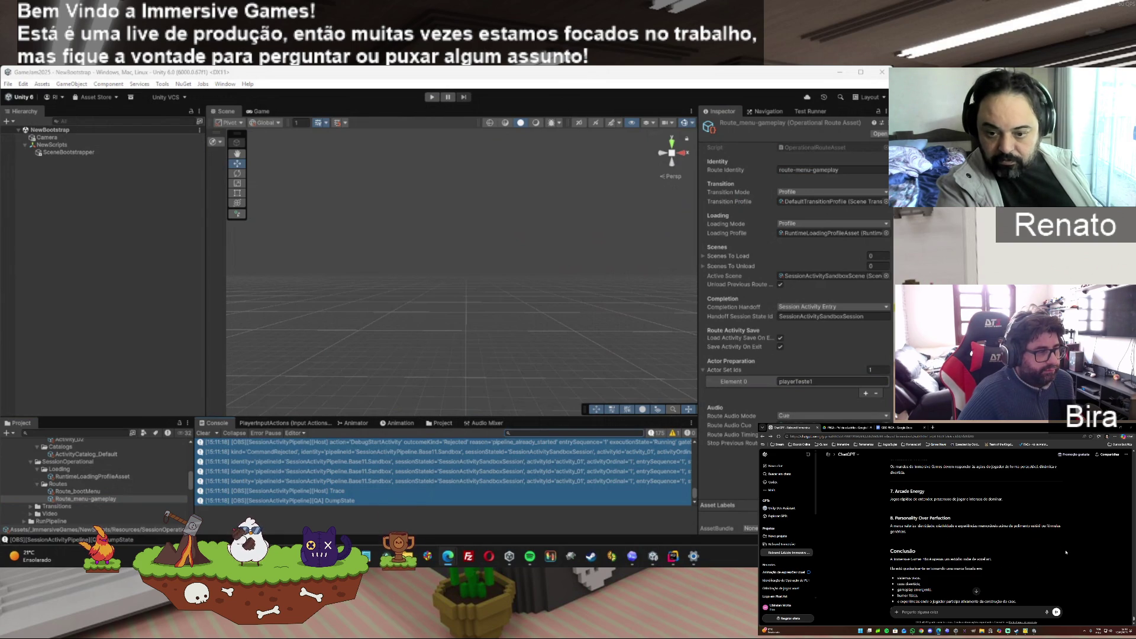
{"action": "scroll", "coordinate": [1066, 552], "scroll_direction": "down", "scroll_amount": 2}
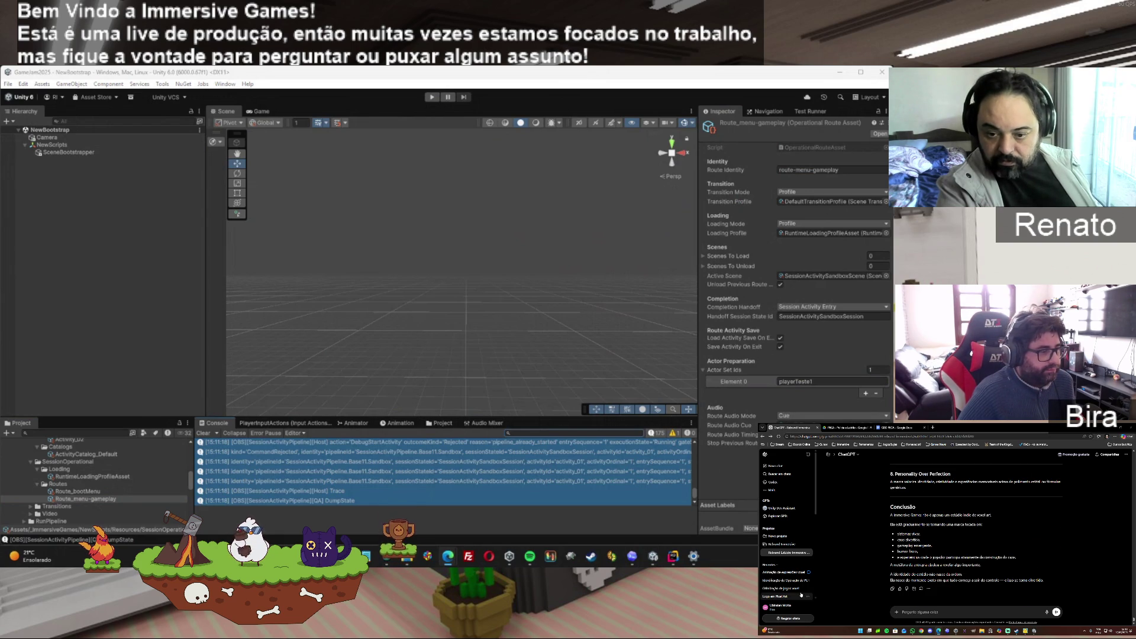
{"action": "left_click", "coordinate": [893, 589]}
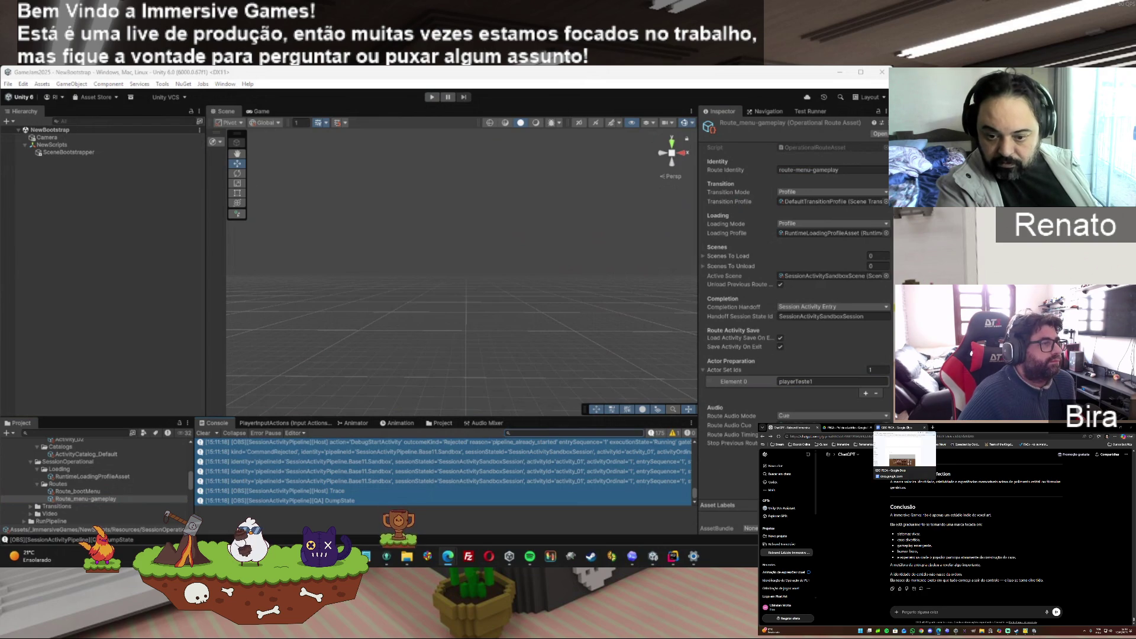
In Google Drive's ImmersiveDev_02 folder, create a new folder named 'Rebranging Immersive'
{"action": "left_click", "coordinate": [844, 427]}
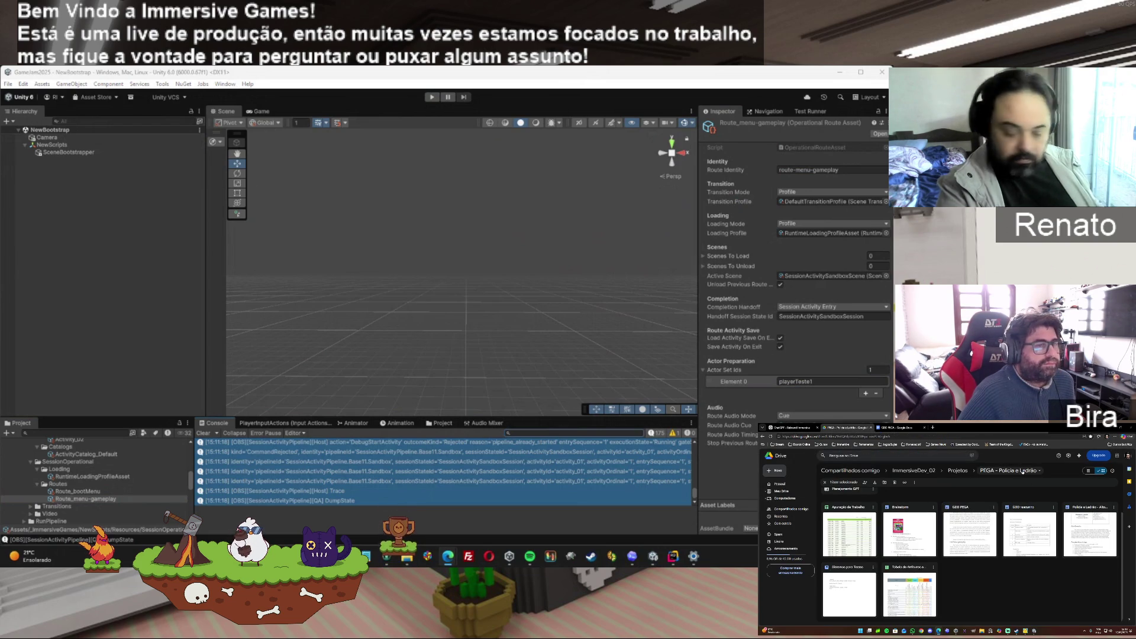
{"action": "left_click", "coordinate": [923, 470]}
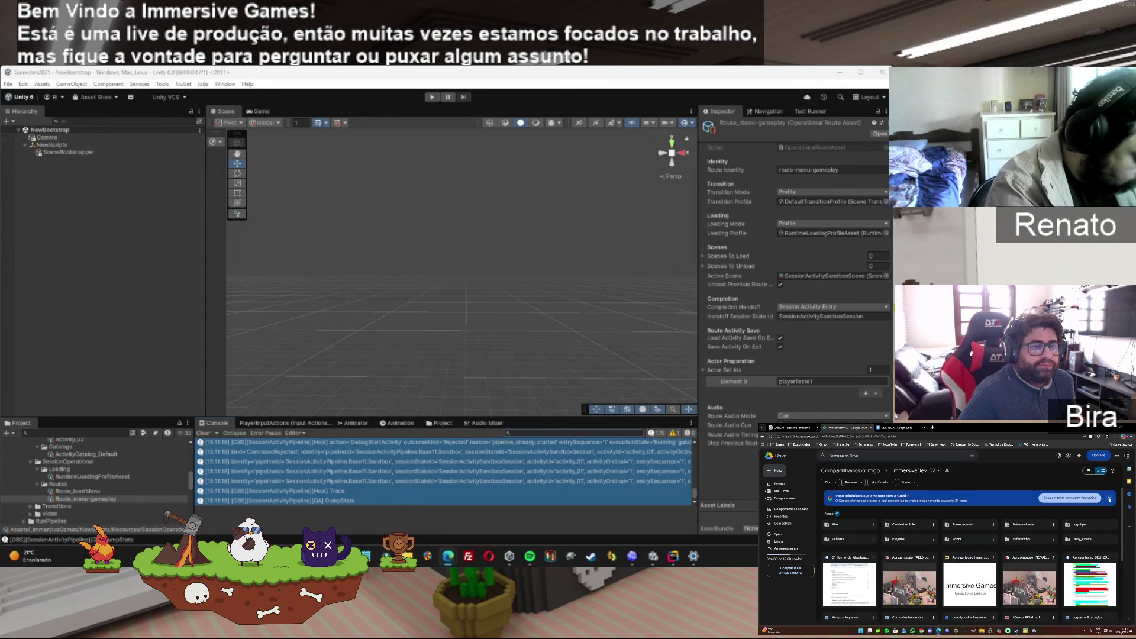
{"action": "scroll", "coordinate": [981, 512], "scroll_direction": "down", "scroll_amount": 1}
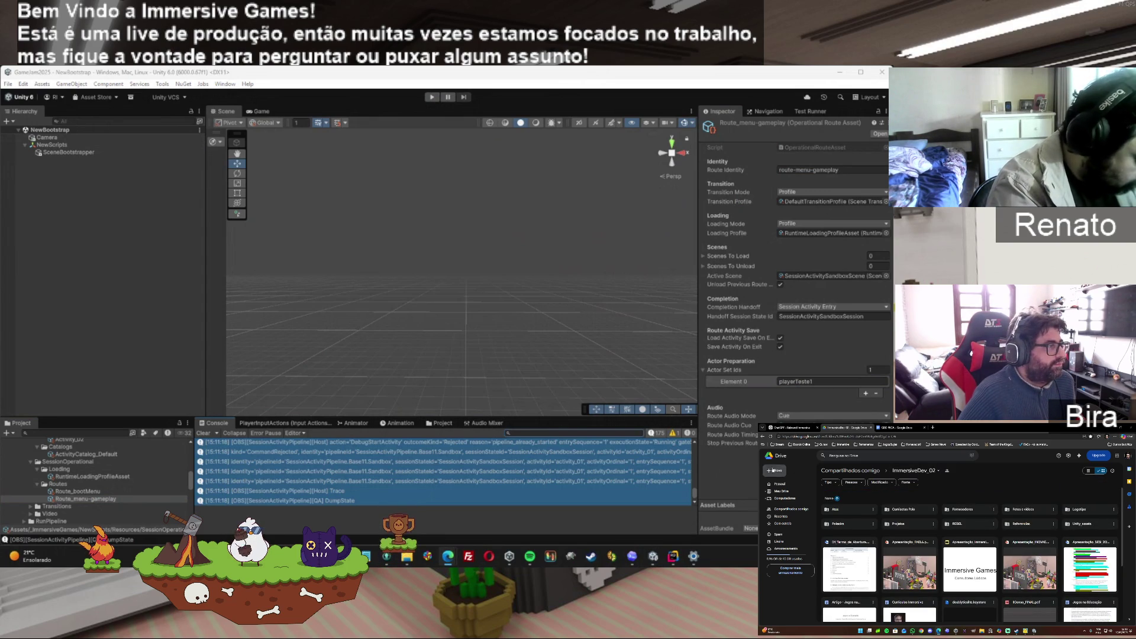
{"action": "left_click", "coordinate": [776, 470]}
{"action": "left_click", "coordinate": [797, 479]}
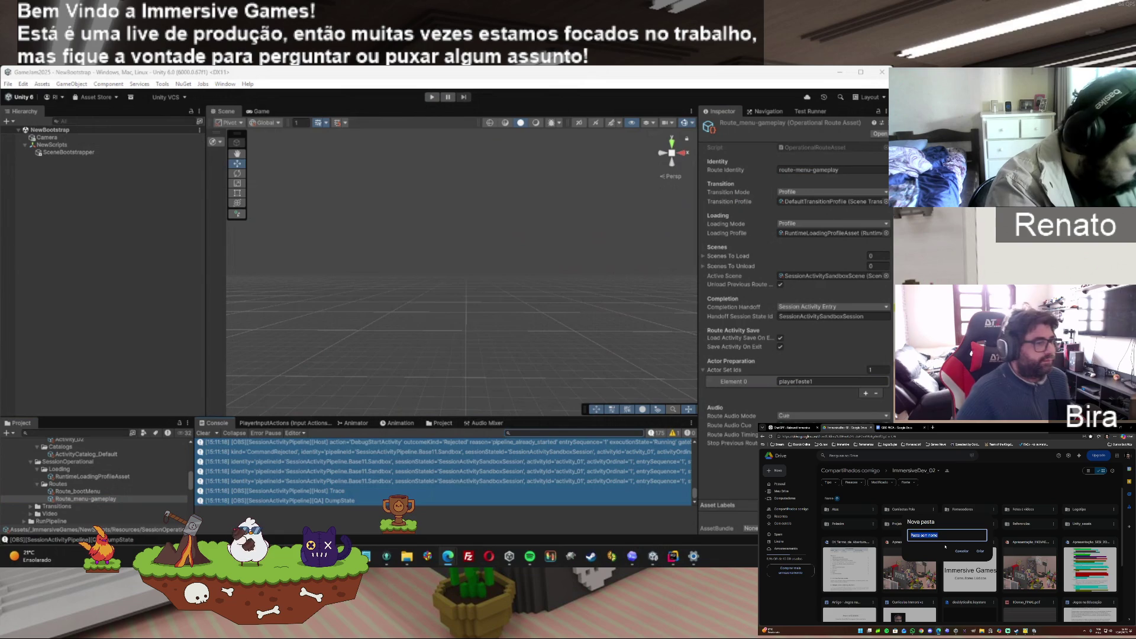
{"action": "type", "text": "Rep"}
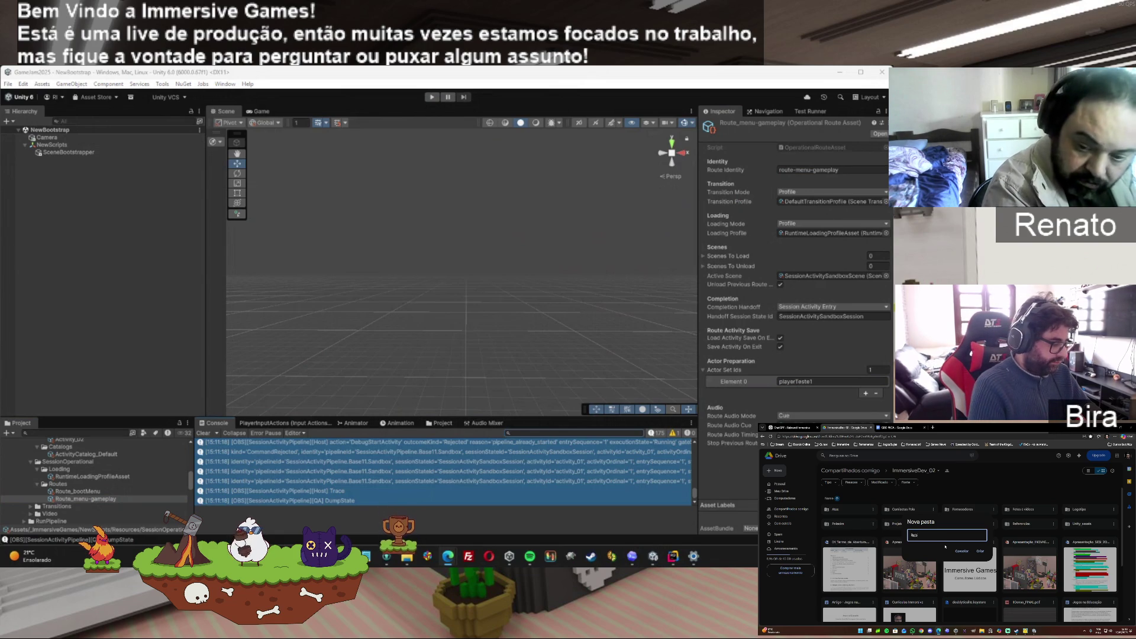
{"action": "type", "text": "renging"}
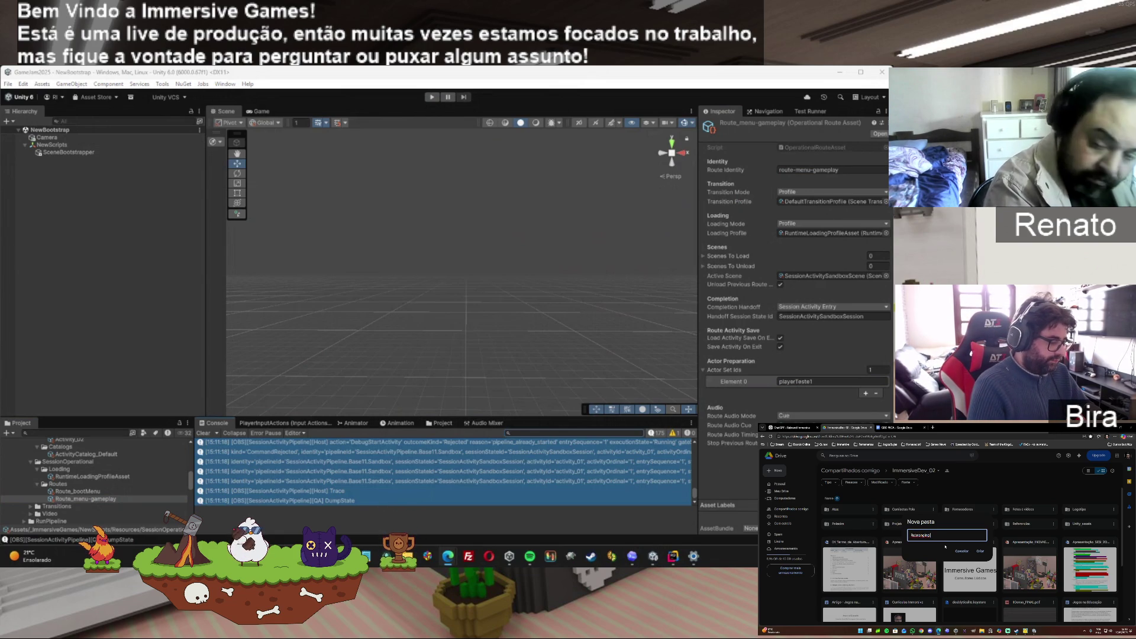
{"action": "type", "text": " Immersive"}
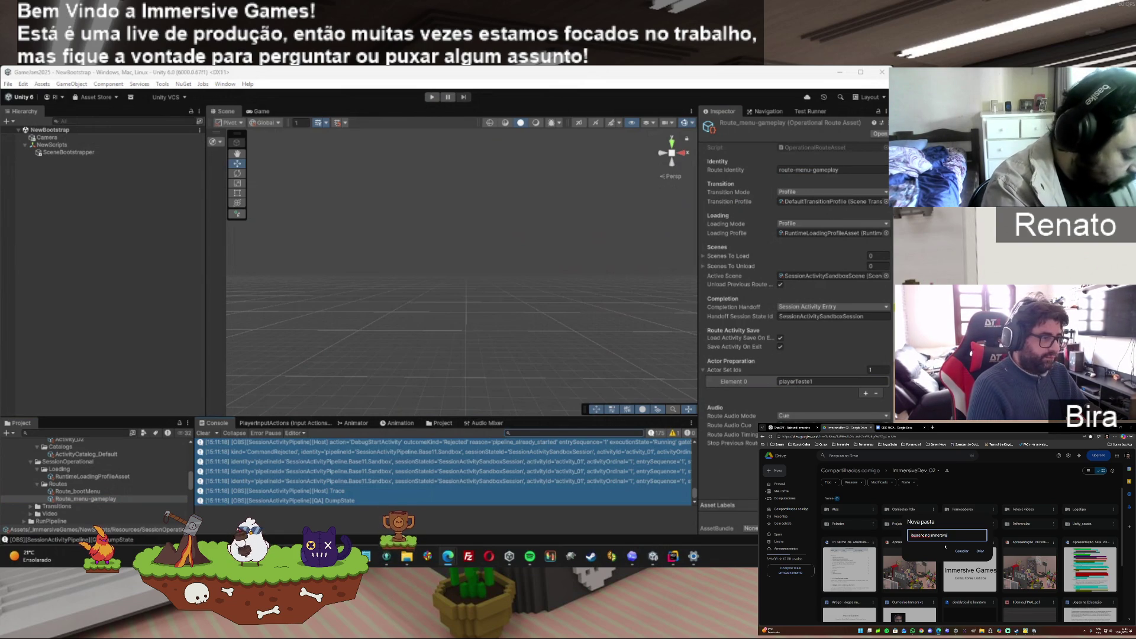
{"action": "key", "text": "Return"}
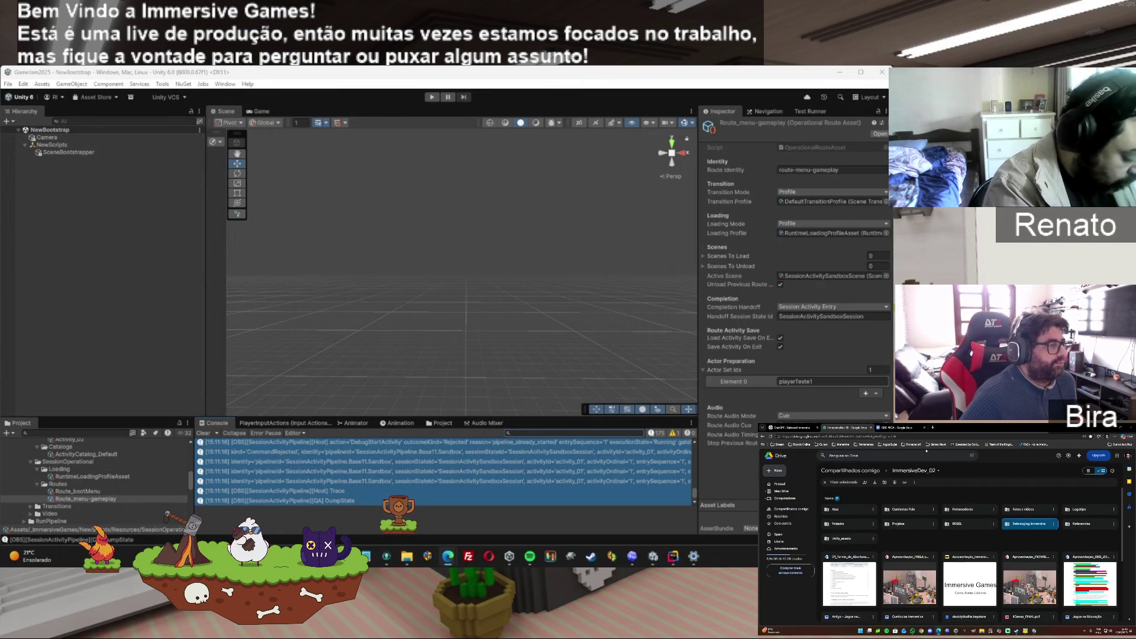
Open the Rebranging Immersive folder and start a new Google Doc inside it
{"action": "double_click", "coordinate": [1036, 524]}
{"action": "left_click", "coordinate": [779, 471]}
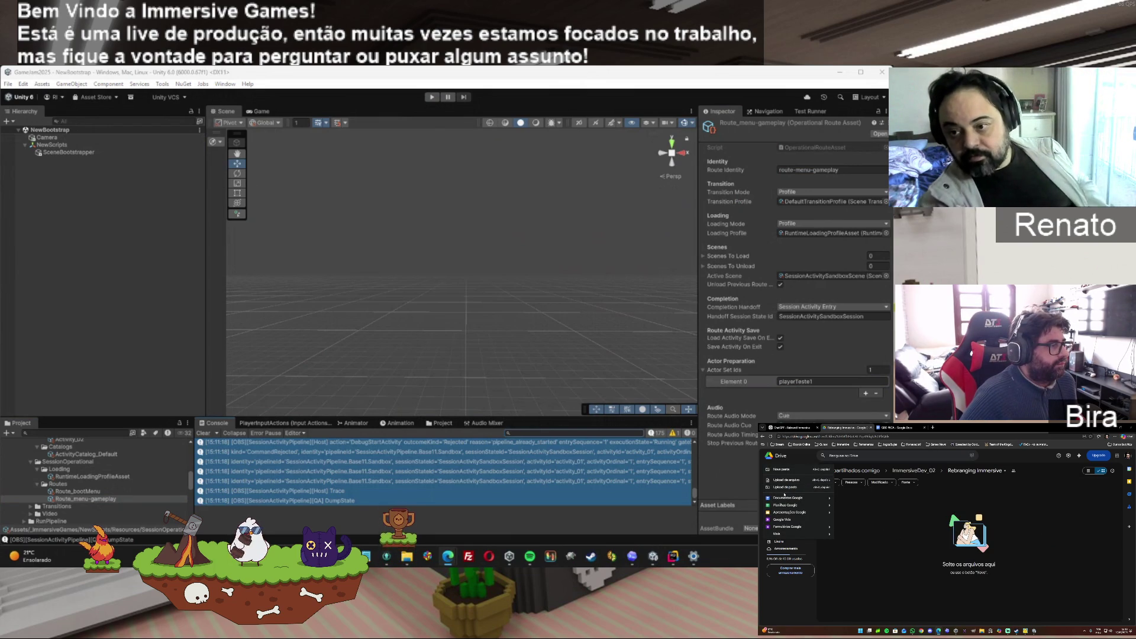
{"action": "left_click", "coordinate": [785, 498]}
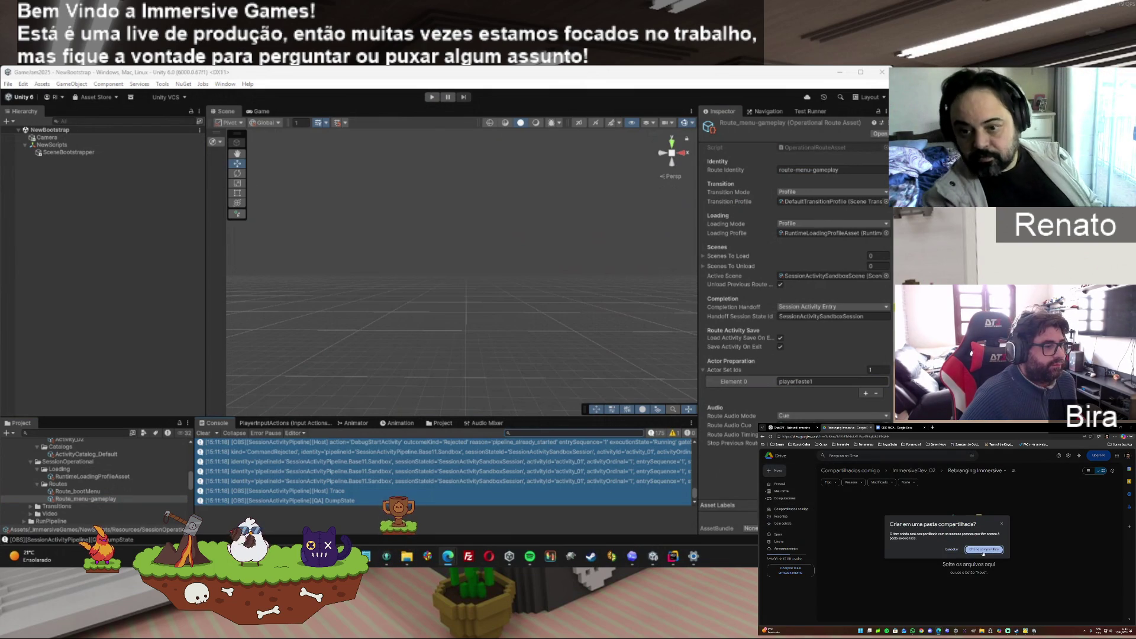
Confirm creation in the shared folder, paste the brand pillars text, and return to the top
{"action": "left_click", "coordinate": [983, 554]}
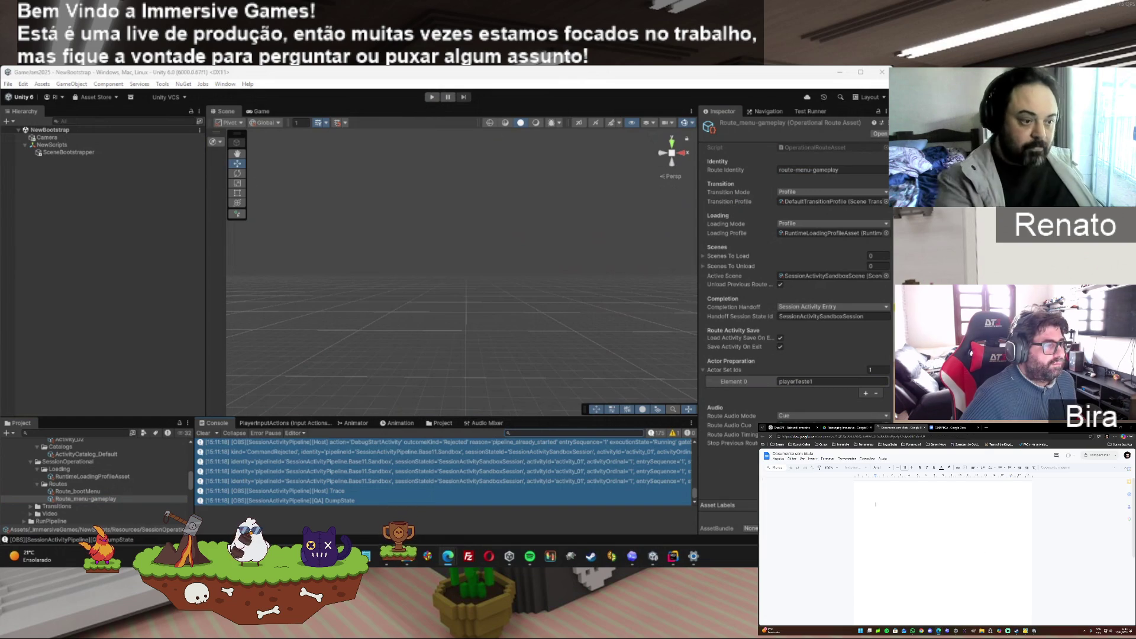
{"action": "key", "text": "ctrl+v"}
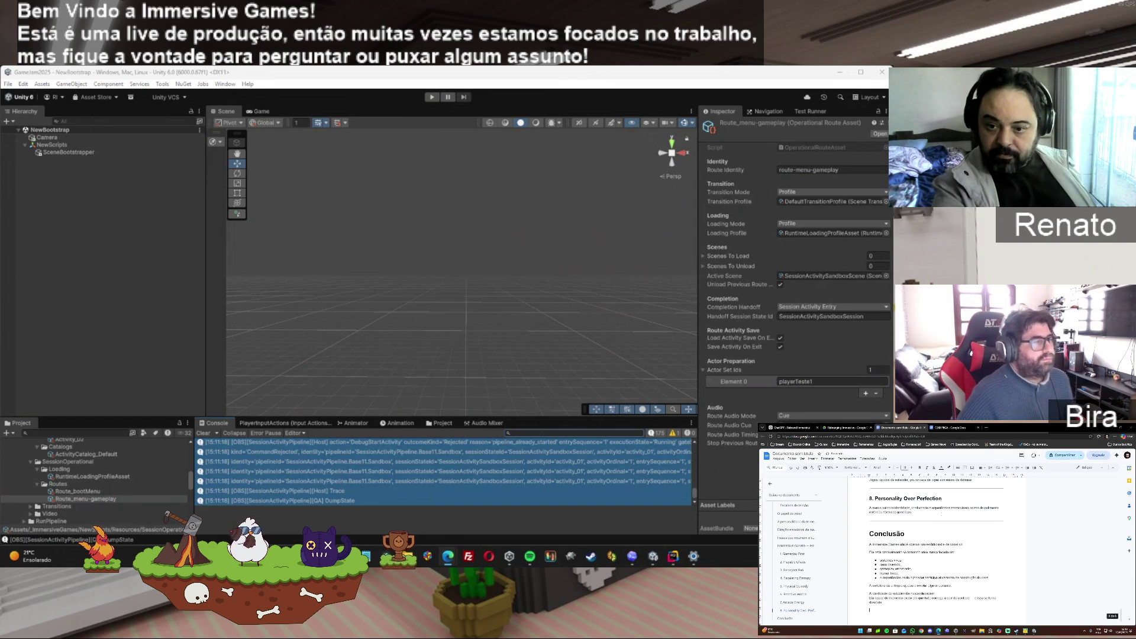
{"action": "scroll", "coordinate": [1058, 545], "scroll_direction": "up", "scroll_amount": 10}
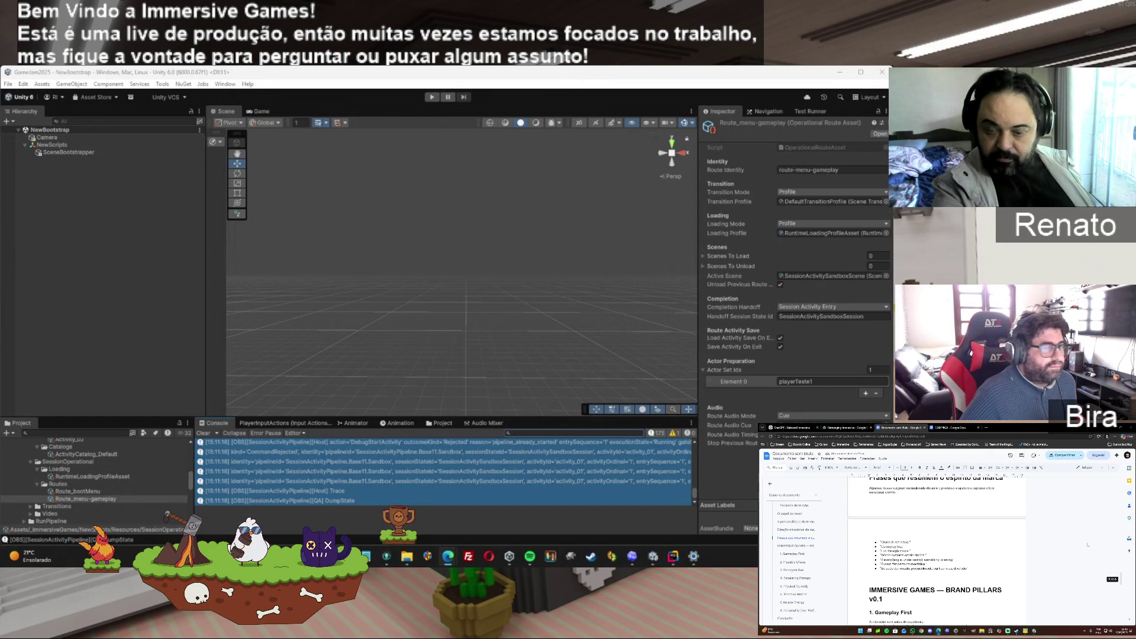
{"action": "scroll", "coordinate": [938, 550], "scroll_direction": "up", "scroll_amount": 15}
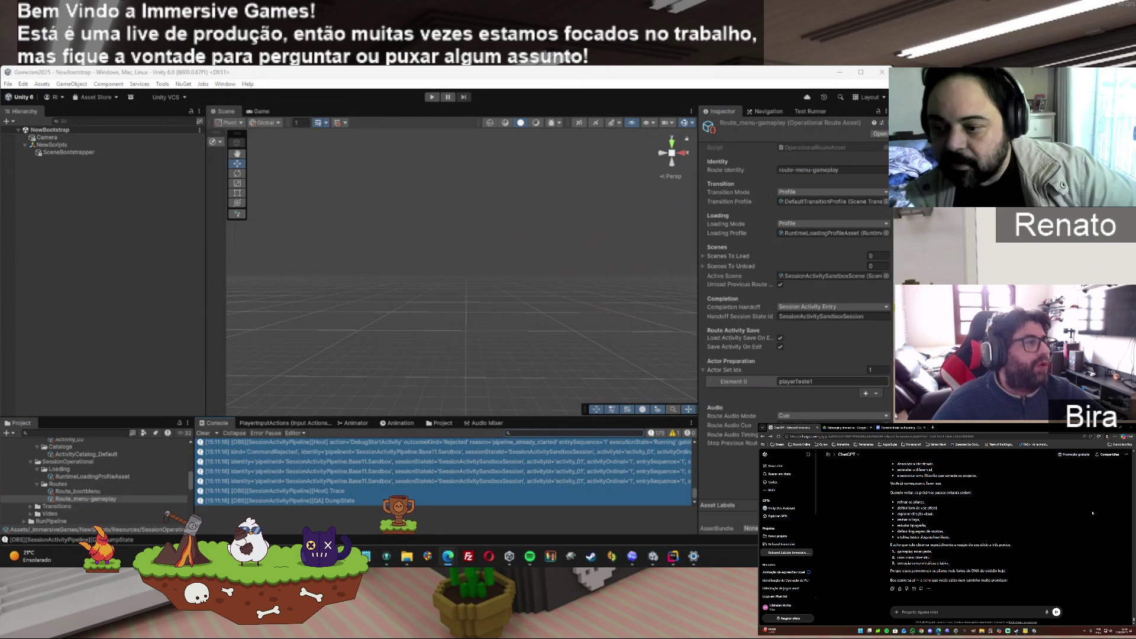
Return to the Conceito Inicial de Branding doc showing its IMMERSIVE GAMES title and Introdução
{"action": "left_click", "coordinate": [904, 427]}
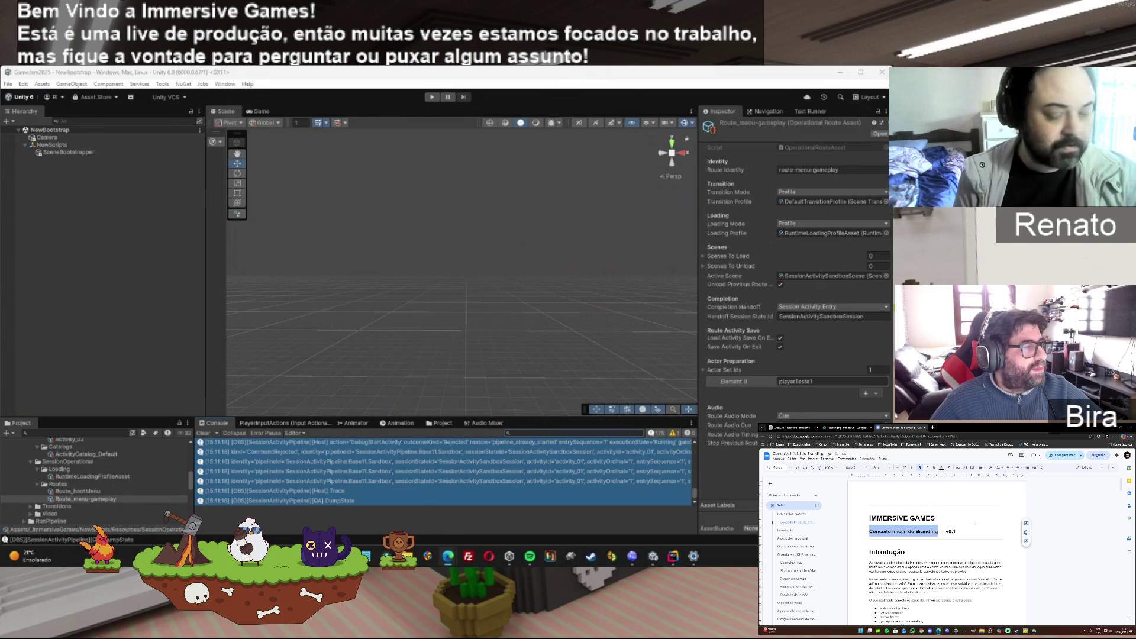
{"action": "left_click", "coordinate": [968, 437]}
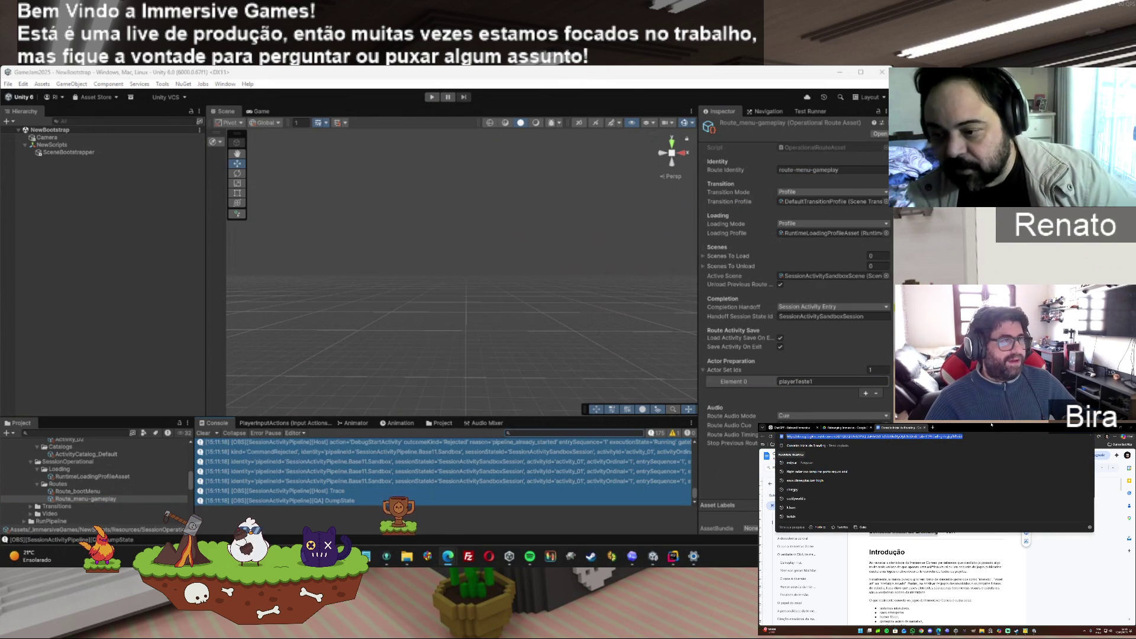
{"action": "key", "text": "Escape"}
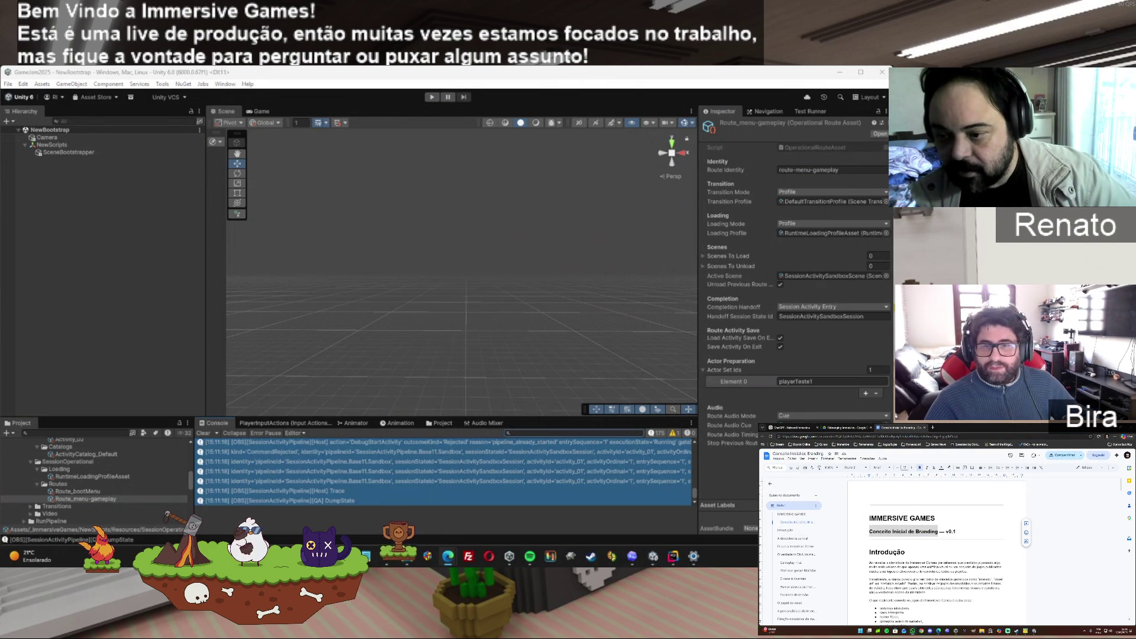